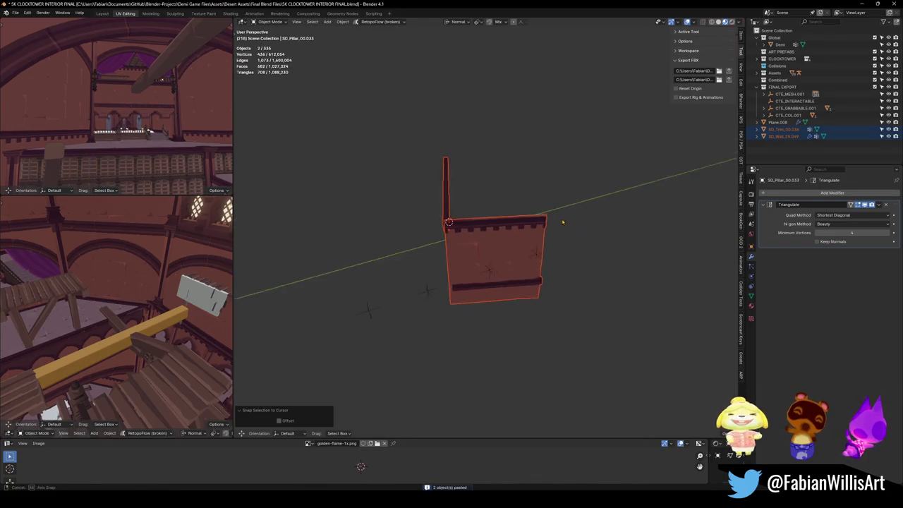
Frame and isolate the wall plate and beam SD_Trim_00.036, then return to the full scene.
{"action": "key", "text": "g"}
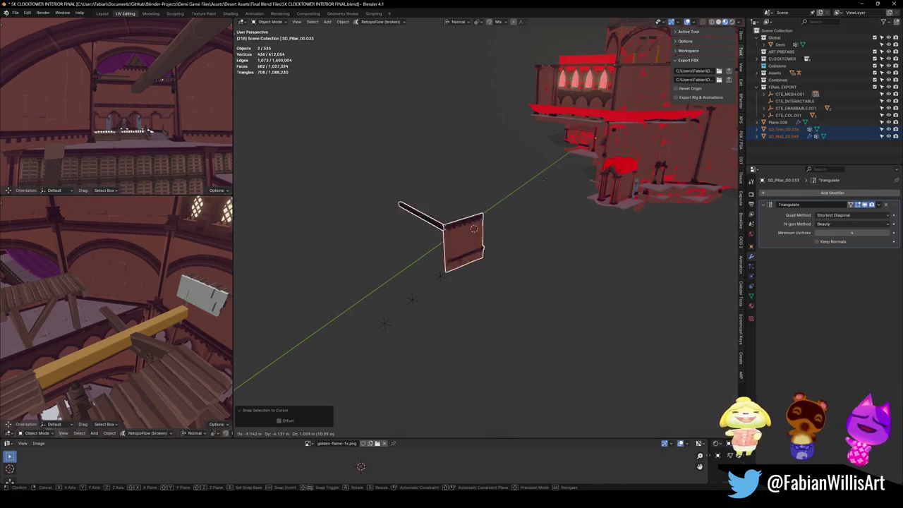
{"action": "key", "text": "Escape"}
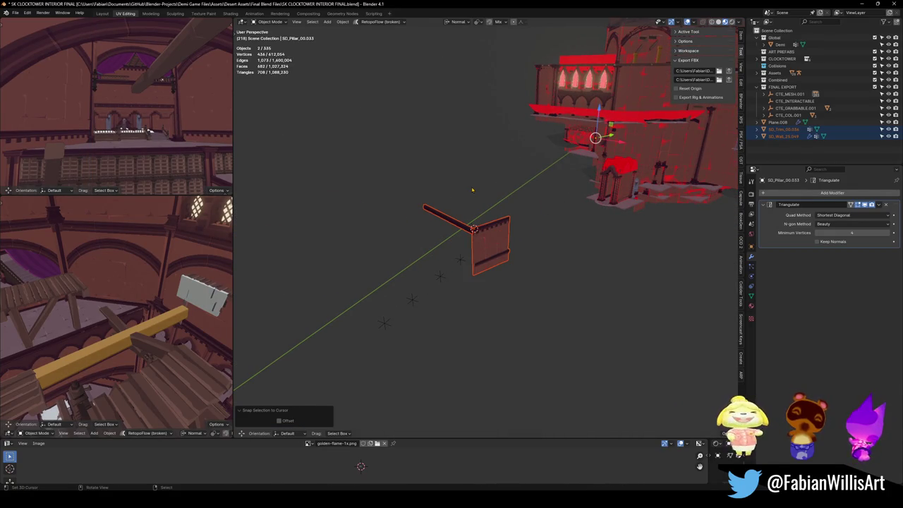
{"action": "key", "text": "KP_Decimal"}
{"action": "key", "text": "KP_Divide"}
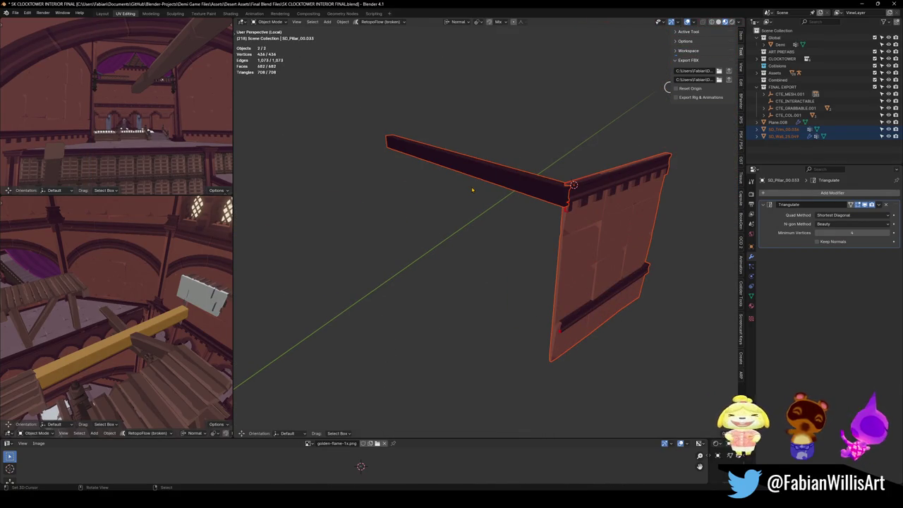
{"action": "scroll", "coordinate": [471, 189], "scroll_direction": "down", "scroll_amount": 5}
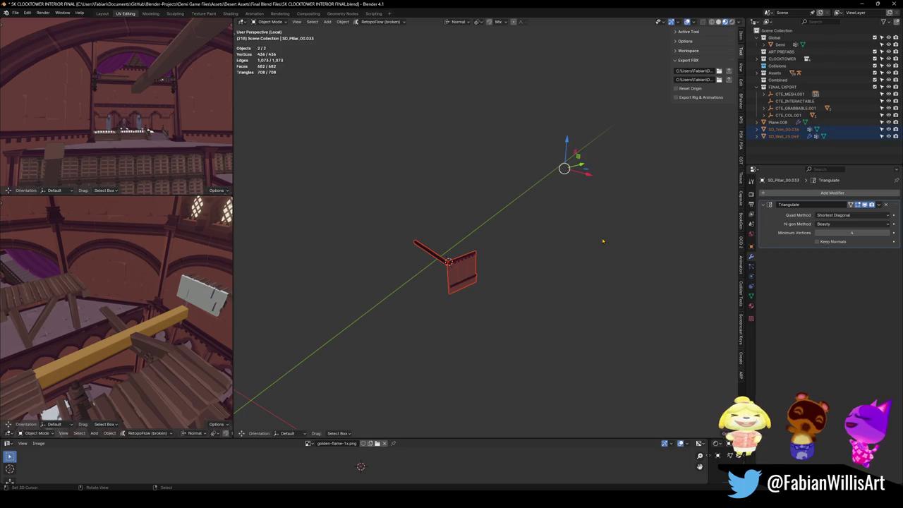
{"action": "left_click", "coordinate": [590, 199]}
{"action": "key", "text": "c"}
{"action": "key", "text": "Escape"}
{"action": "left_click", "coordinate": [467, 286]}
{"action": "left_click", "coordinate": [432, 251]}
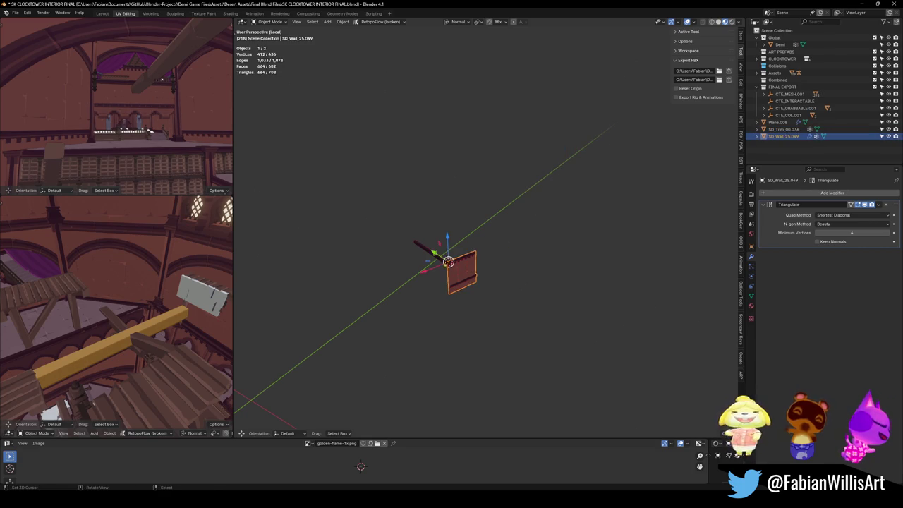
{"action": "key", "text": "a"}
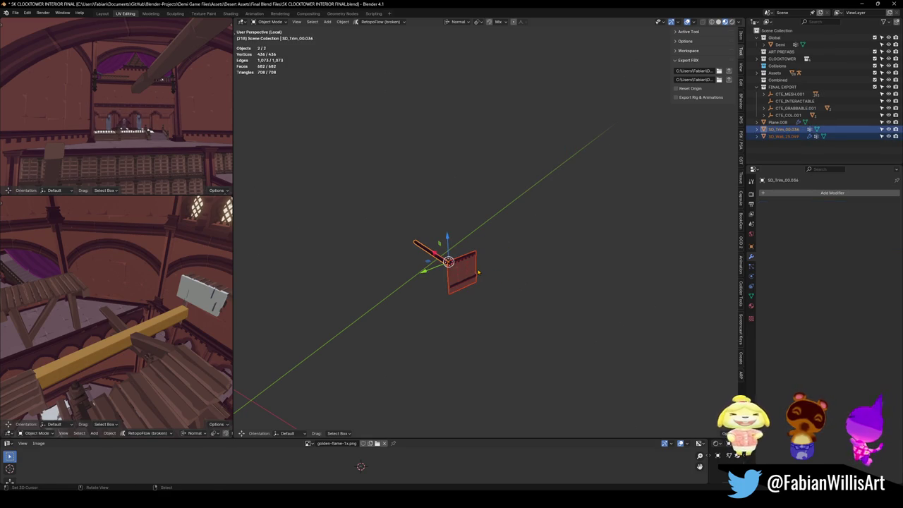
{"action": "key", "text": "KP_Divide"}
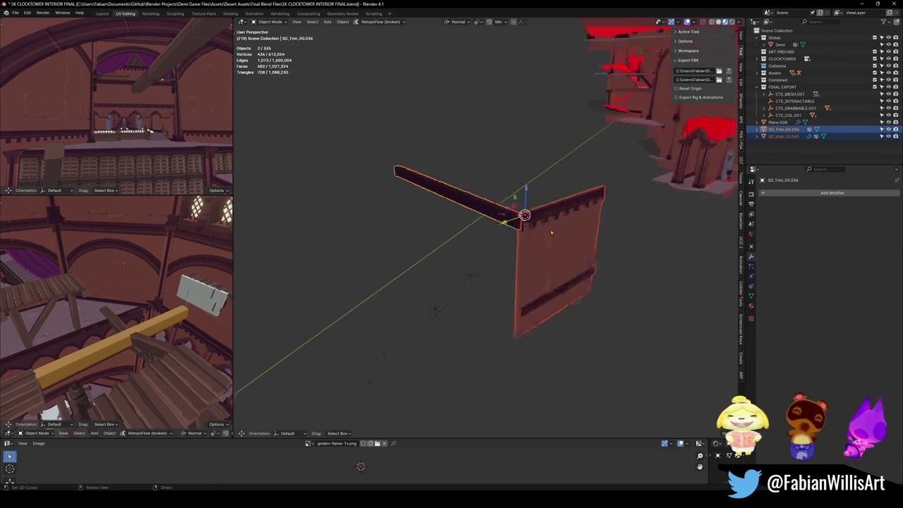
Select wall SD_Wall_25.049 with the beam active and cancel a trial Z rotation.
{"action": "left_click", "coordinate": [512, 259]}
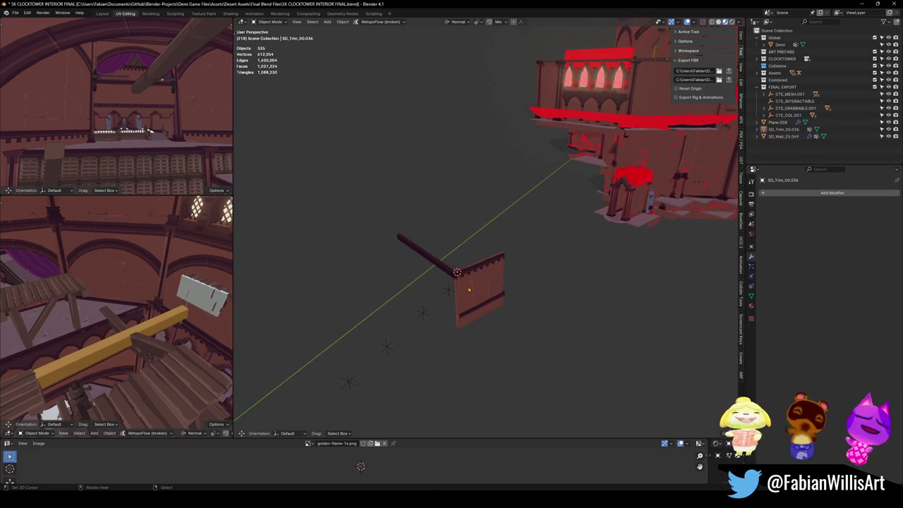
{"action": "left_click", "coordinate": [494, 279]}
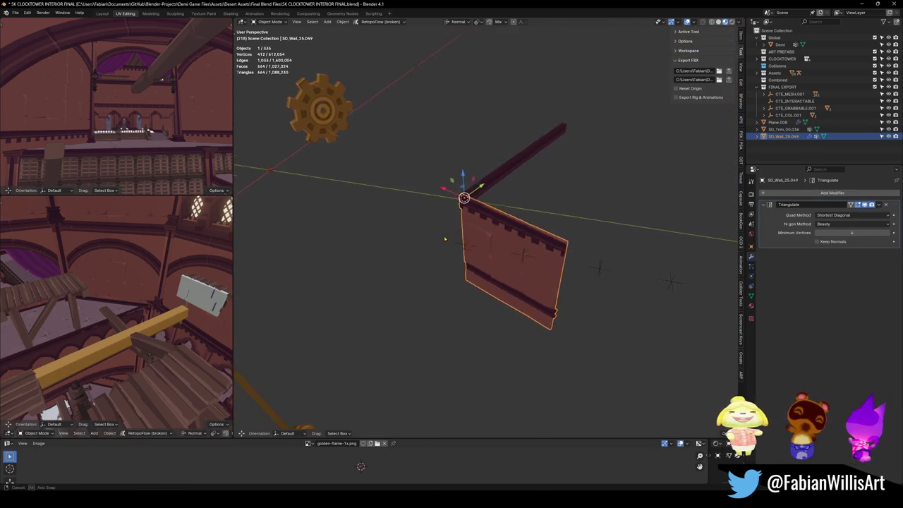
{"action": "left_click", "coordinate": [488, 171], "text": "shift"}
{"action": "key", "text": "r"}
{"action": "key", "text": "z"}
{"action": "right_click", "coordinate": [498, 178]}
{"action": "scroll", "coordinate": [498, 178], "scroll_direction": "down", "scroll_amount": 4}
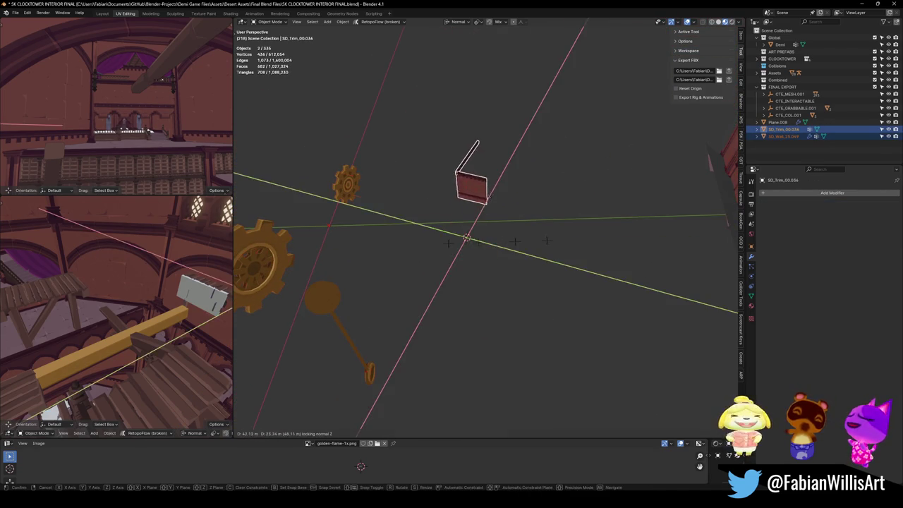
Link materials between wall SD_Wall_25.049 and floor trim SD_floorTrim_03.003 via Quick Favorites.
{"action": "left_click", "coordinate": [423, 232]}
{"action": "left_click", "coordinate": [671, 185], "text": "shift"}
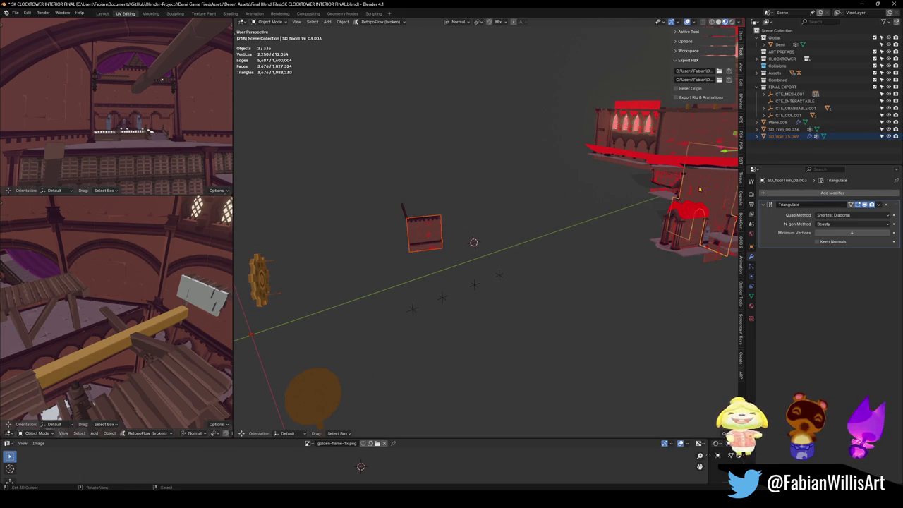
{"action": "key", "text": "q"}
{"action": "left_click", "coordinate": [676, 95]}
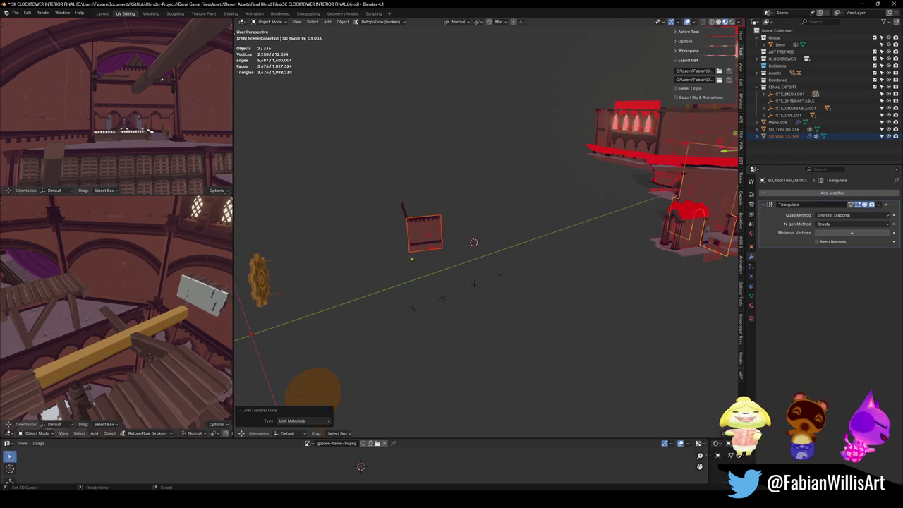
{"action": "left_click", "coordinate": [433, 236], "text": "shift"}
{"action": "key", "text": "q"}
{"action": "left_click", "coordinate": [432, 233]}
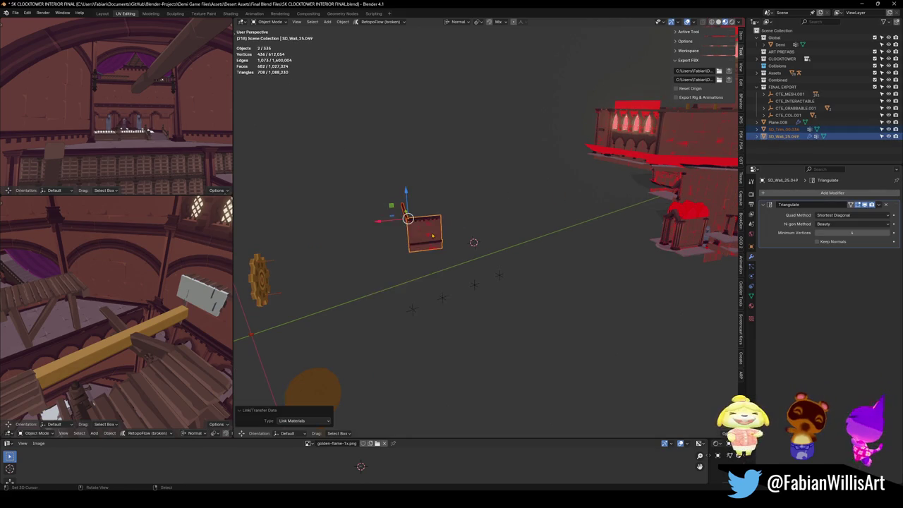
Parent the wall and beam to CTE_MESH.001 with Object (Keep Transform).
{"action": "left_click", "coordinate": [360, 240]}
{"action": "left_click", "coordinate": [397, 364]}
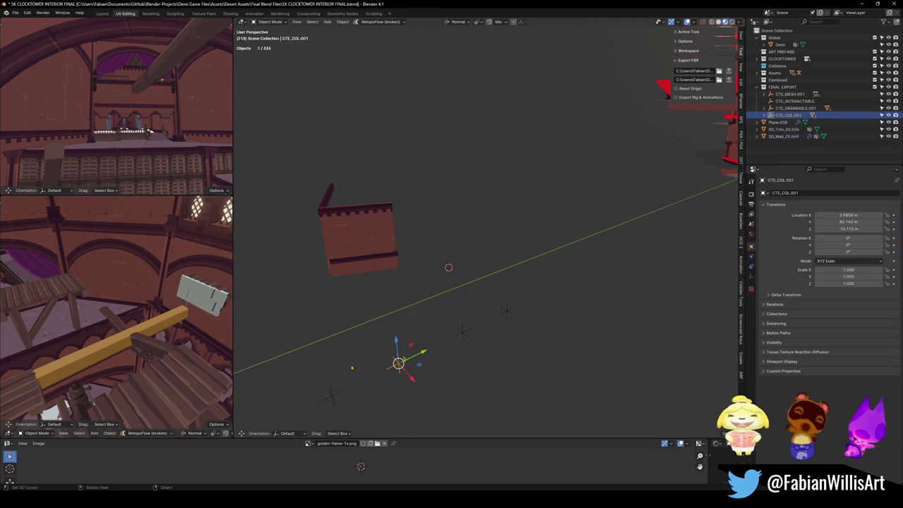
{"action": "left_click", "coordinate": [332, 397]}
{"action": "left_click", "coordinate": [460, 332]}
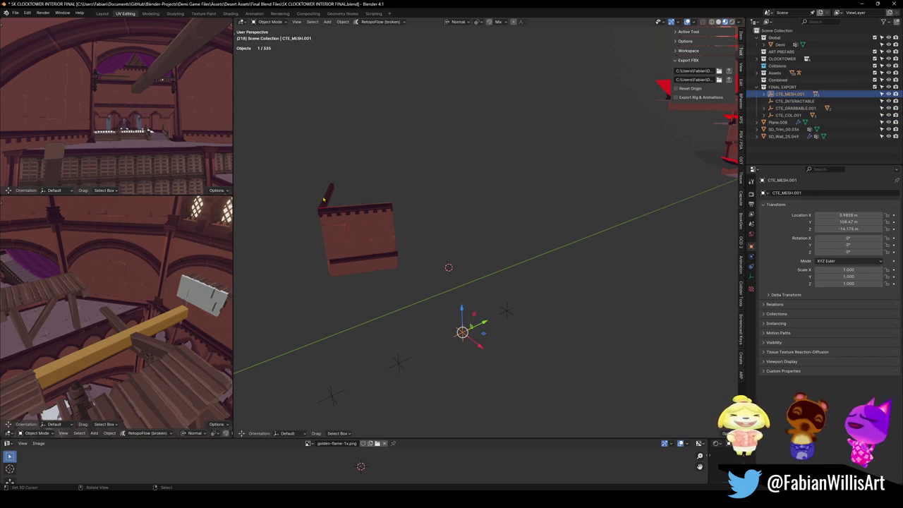
{"action": "left_click", "coordinate": [325, 202]}
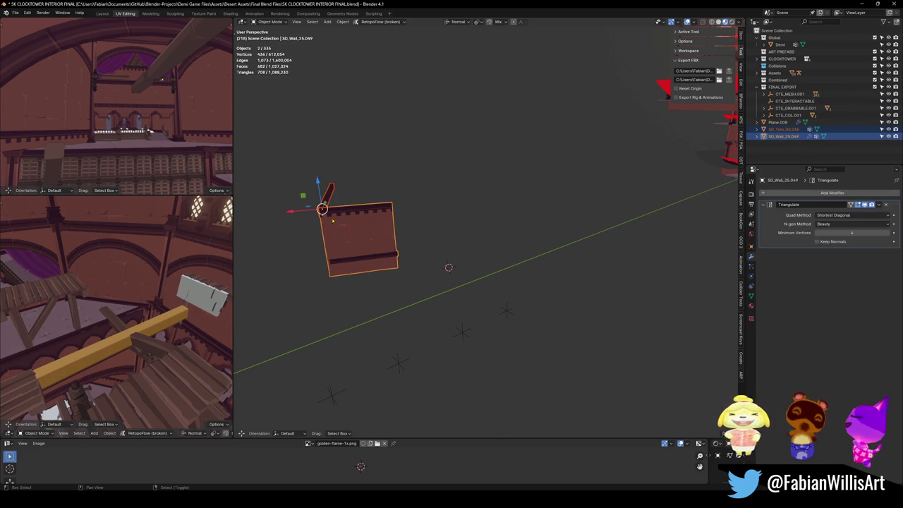
{"action": "left_click", "coordinate": [460, 333], "text": "shift"}
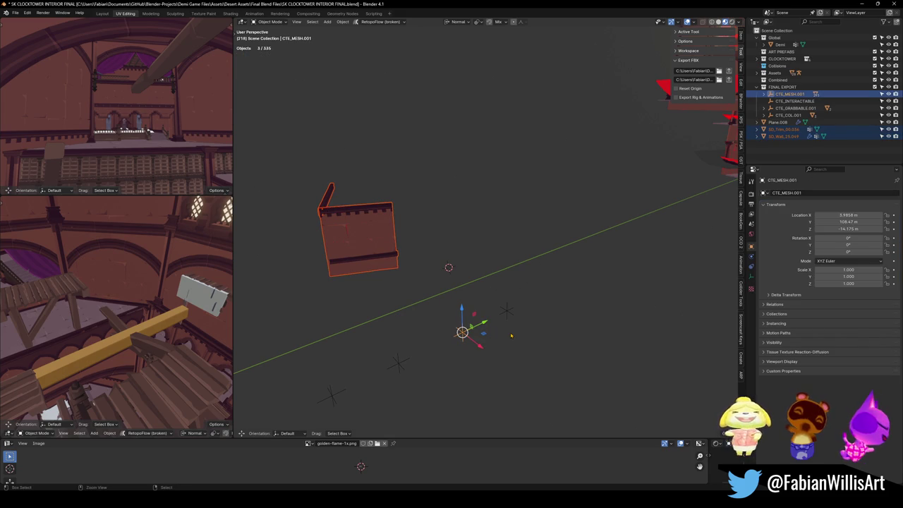
{"action": "key", "text": "ctrl+p"}
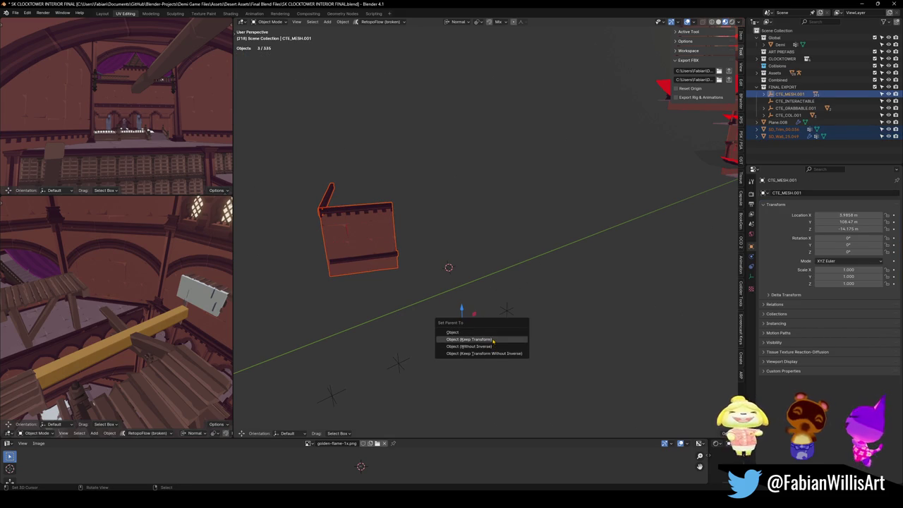
{"action": "left_click", "coordinate": [492, 339]}
{"action": "left_click", "coordinate": [374, 240]}
Move the wall piece into the interior hall and snap it to the wall's corner.
{"action": "key", "text": "g"}
{"action": "key", "text": "shift+z"}
{"action": "left_click", "coordinate": [434, 272]}
{"action": "key", "text": "shift+grave"}
{"action": "key", "text": "w"}
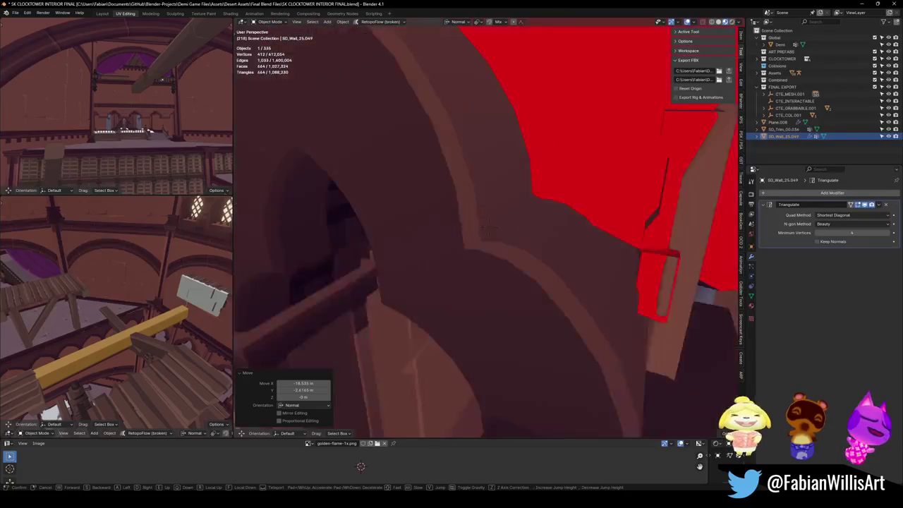
{"action": "right_click", "coordinate": [390, 264], "text": "shift"}
{"action": "key", "text": "shift+s"}
{"action": "left_click", "coordinate": [413, 202]}
Adjust the wall piece's vertical position so it stands at the wall's base.
{"action": "key", "text": "g"}
{"action": "key", "text": "z"}
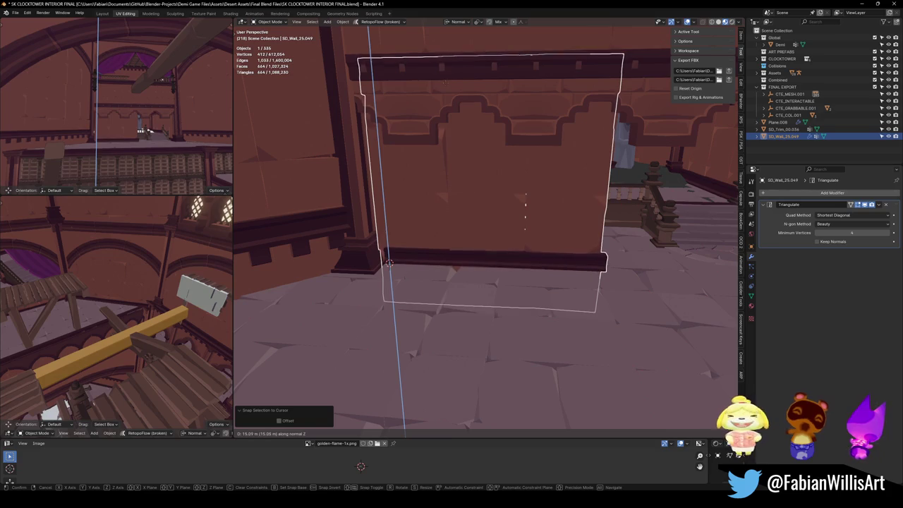
{"action": "left_click", "coordinate": [446, 88]}
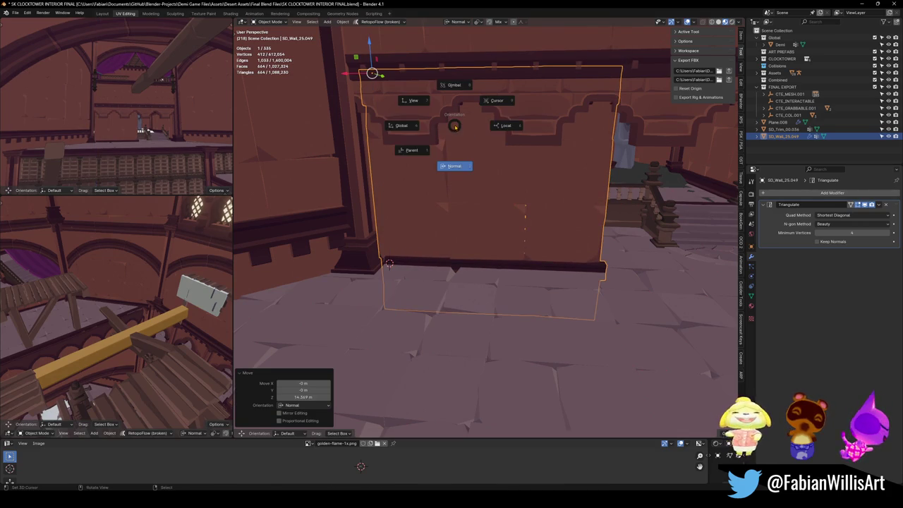
{"action": "key", "text": "g"}
{"action": "key", "text": "x"}
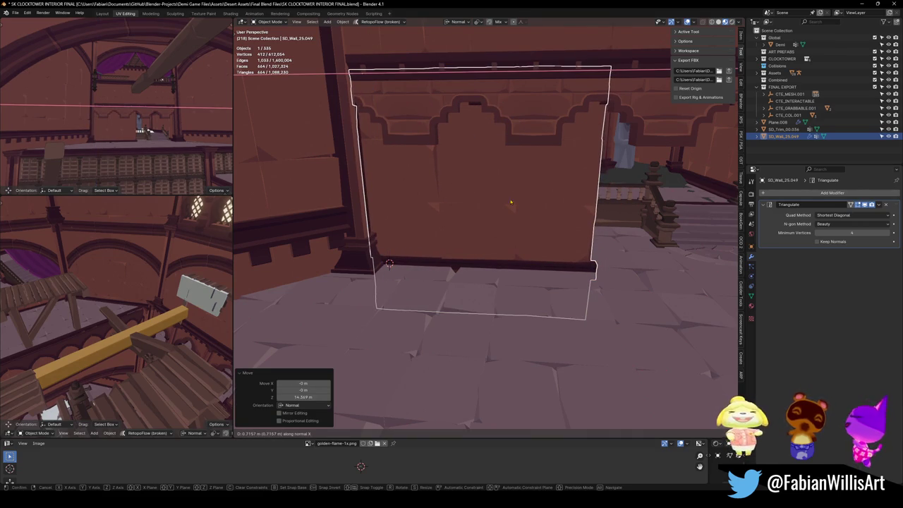
{"action": "key", "text": "z"}
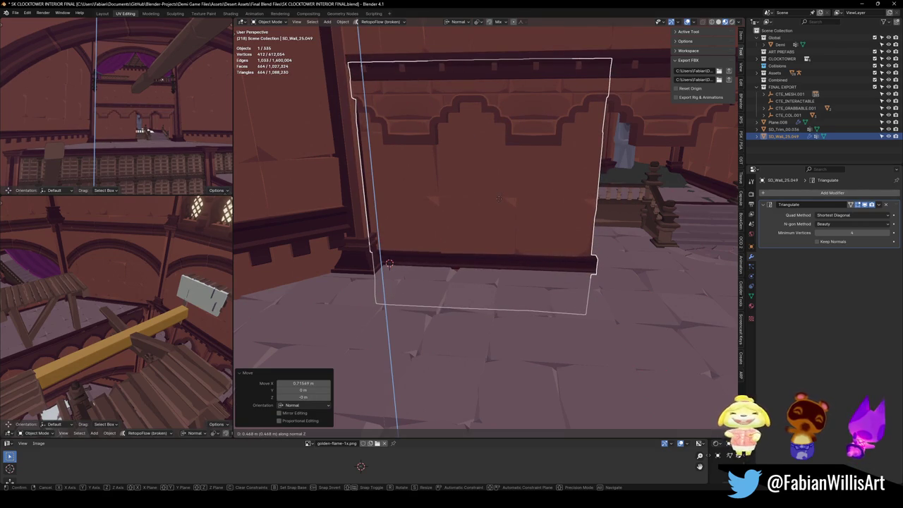
{"action": "left_click", "coordinate": [499, 203]}
Duplicate the wall piece and slide the copy along the wall's X axis.
{"action": "key", "text": "alt+a"}
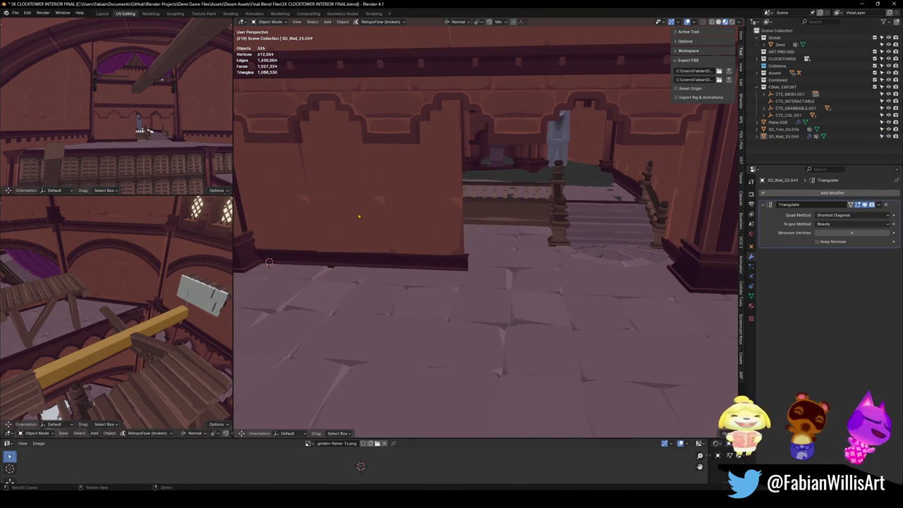
{"action": "scroll", "coordinate": [384, 220], "scroll_direction": "up", "scroll_amount": 3}
{"action": "left_click", "coordinate": [451, 222]}
{"action": "key", "text": "shift+d"}
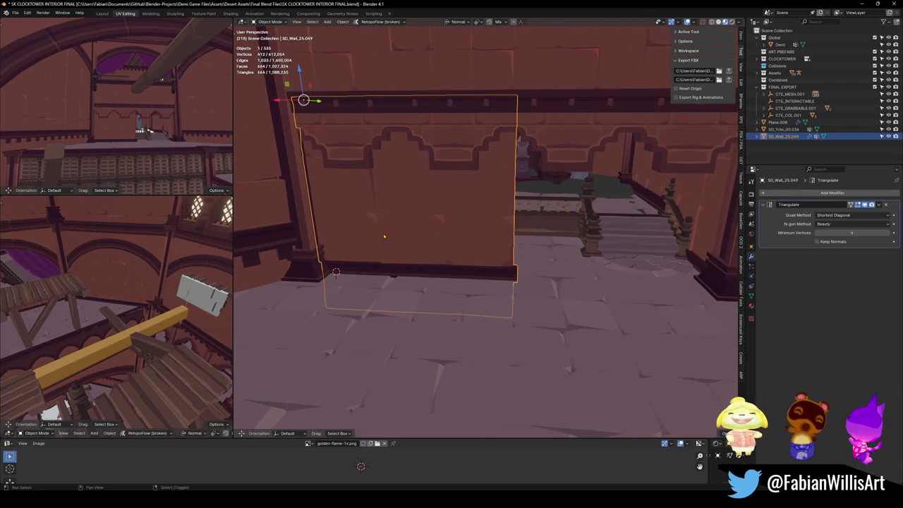
{"action": "key", "text": "x"}
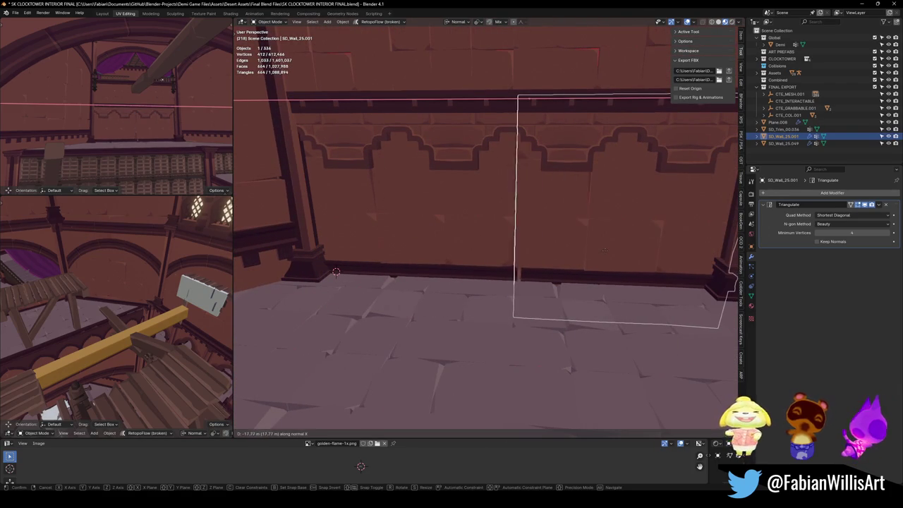
Place the copy SD_Wall_25.001 beside the original along the hall wall.
{"action": "left_click", "coordinate": [599, 250]}
{"action": "key", "text": "alt+a"}
{"action": "scroll", "coordinate": [519, 239], "scroll_direction": "up", "scroll_amount": 3}
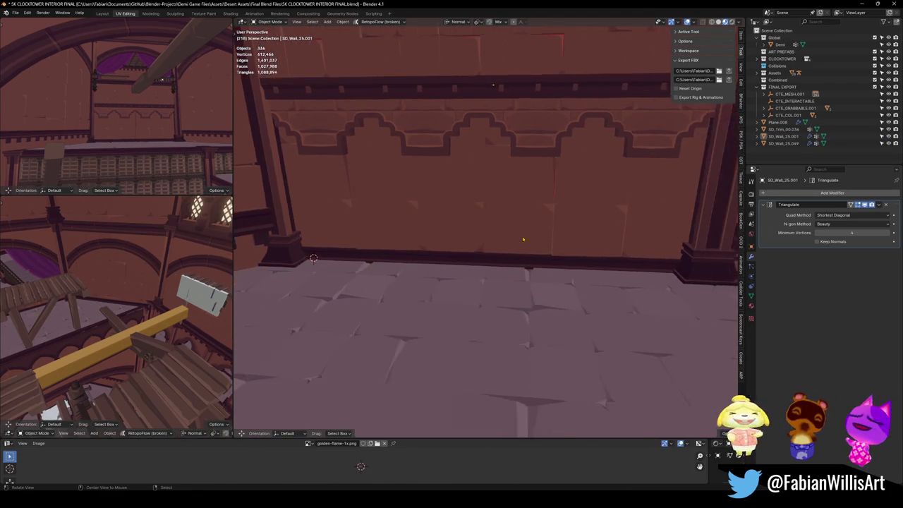
{"action": "scroll", "coordinate": [520, 239], "scroll_direction": "down", "scroll_amount": 3}
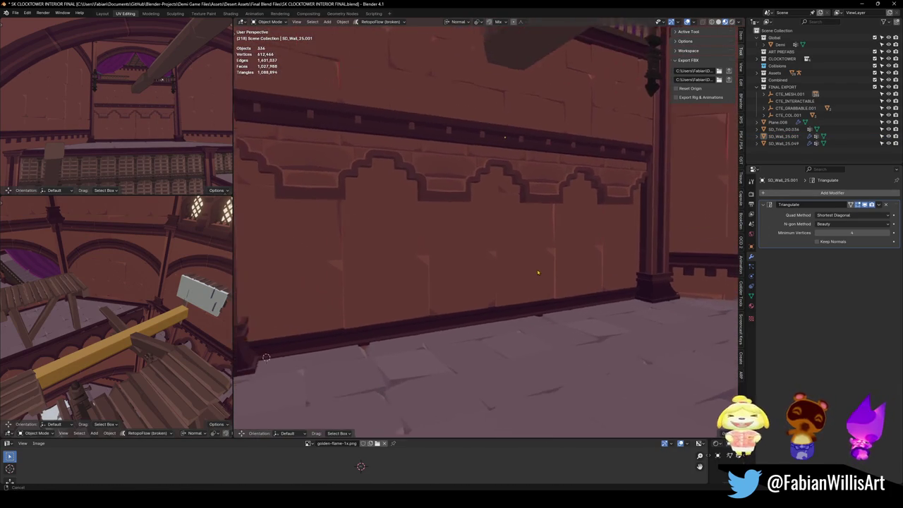
Walk-fly and orbit the viewport around the trimmed wall, heading back out.
{"action": "key", "text": "shift+grave"}
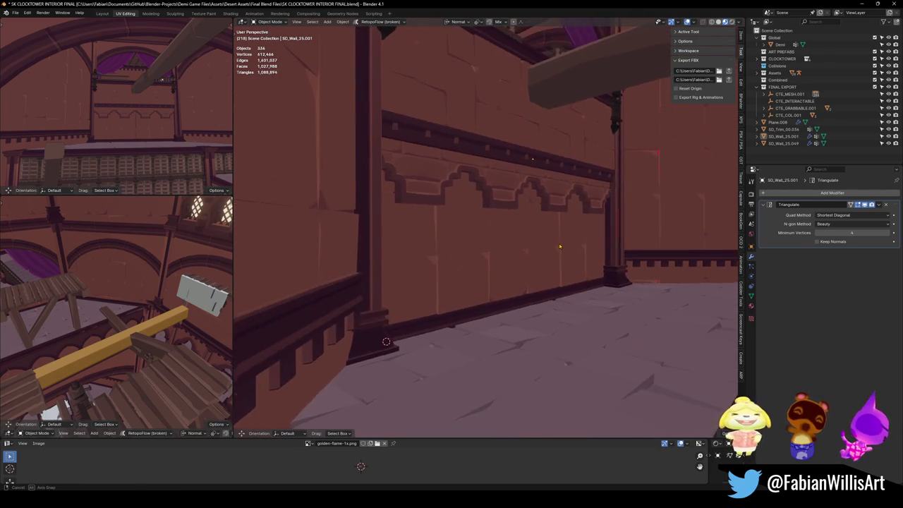
{"action": "key", "text": "w"}
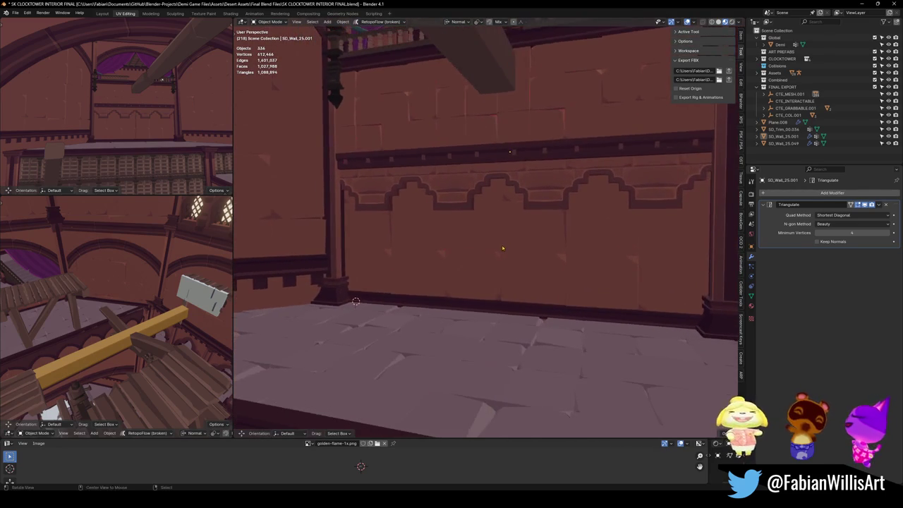
{"action": "left_click", "coordinate": [549, 257]}
{"action": "scroll", "coordinate": [532, 247], "scroll_direction": "up", "scroll_amount": 3}
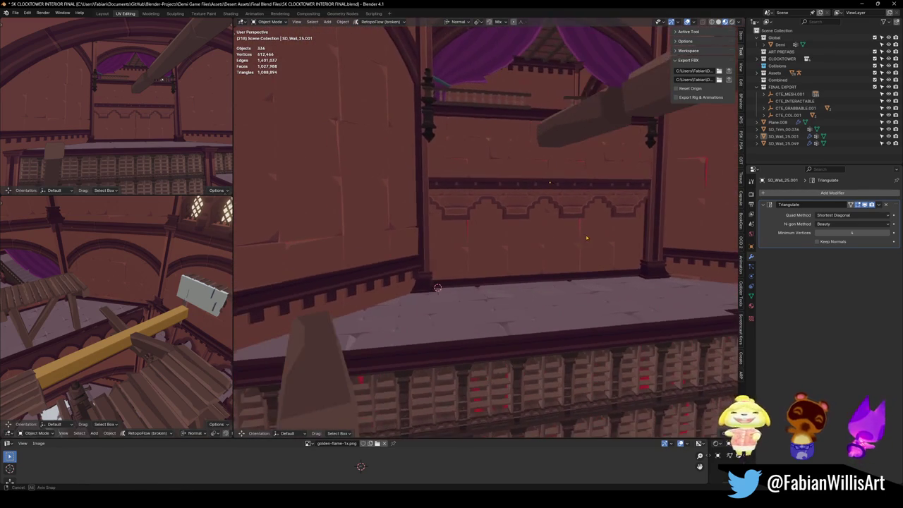
{"action": "middle_click", "coordinate": [532, 247], "text": "alt"}
{"action": "left_click_drag", "start_coordinate": [525, 258], "coordinate": [461, 264]}
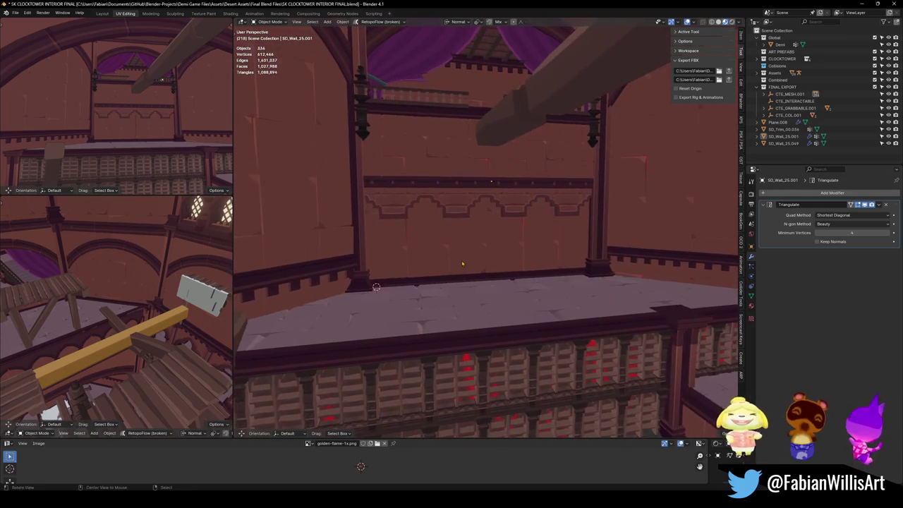
{"action": "scroll", "coordinate": [459, 259], "scroll_direction": "up", "scroll_amount": 5}
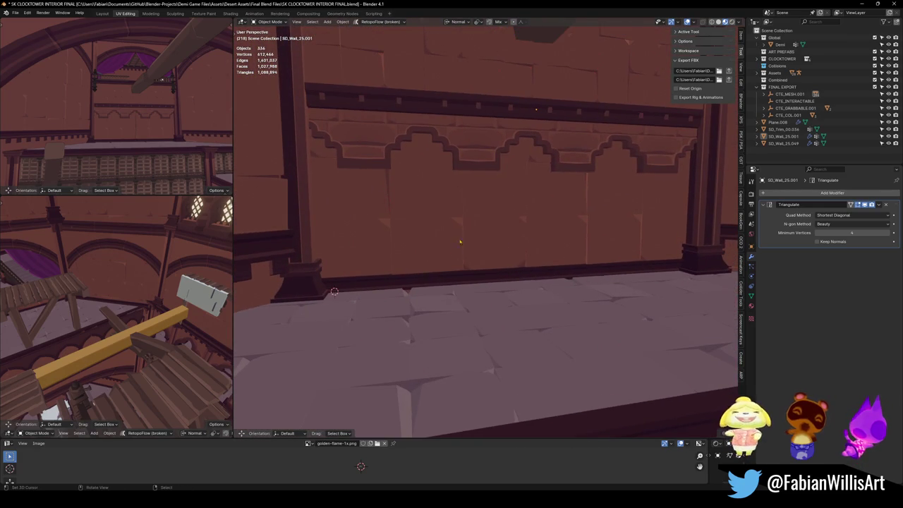
{"action": "scroll", "coordinate": [460, 240], "scroll_direction": "down", "scroll_amount": 5}
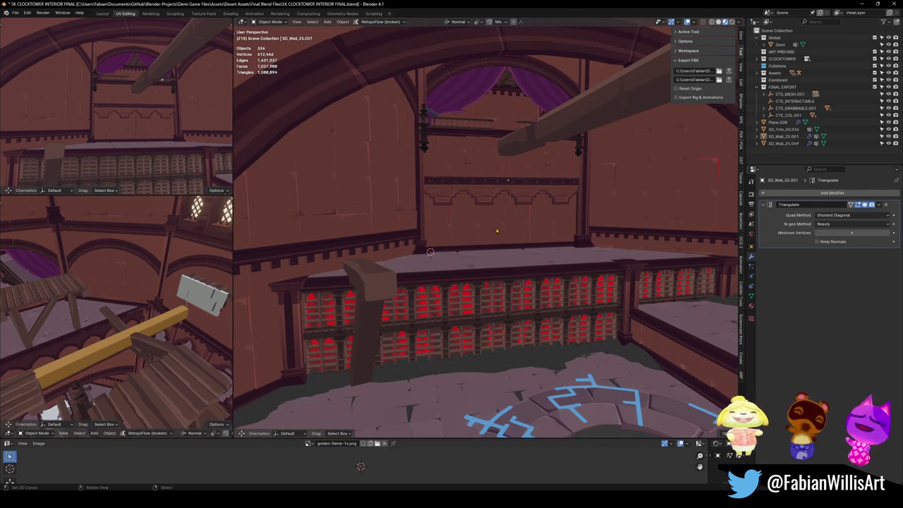
{"action": "key", "text": "shift+grave"}
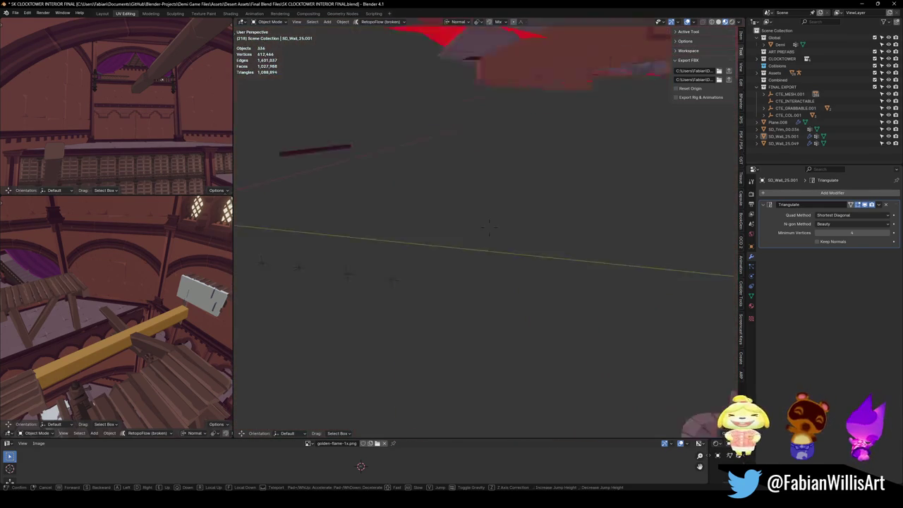
Select SD_CLOCKTOWER_INTERIOR and all scene objects, then save the .blend file.
{"action": "left_click", "coordinate": [400, 306]}
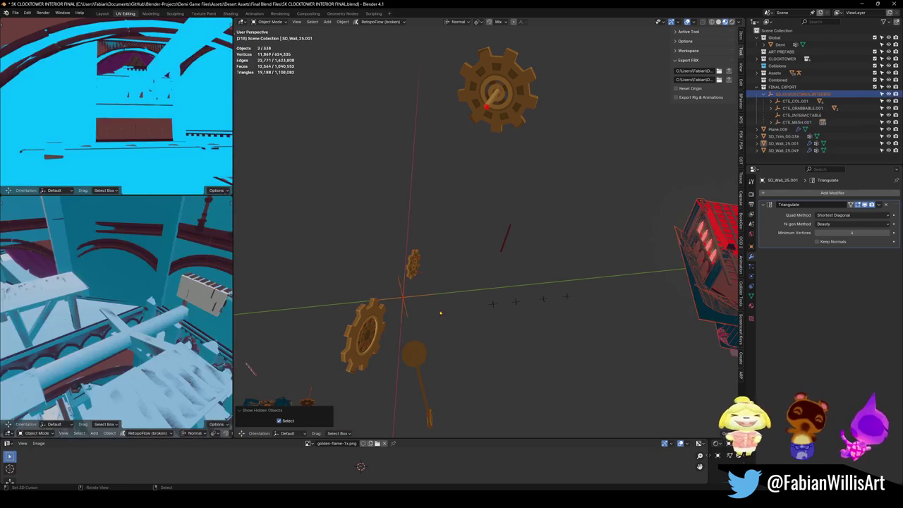
{"action": "left_click", "coordinate": [403, 295]}
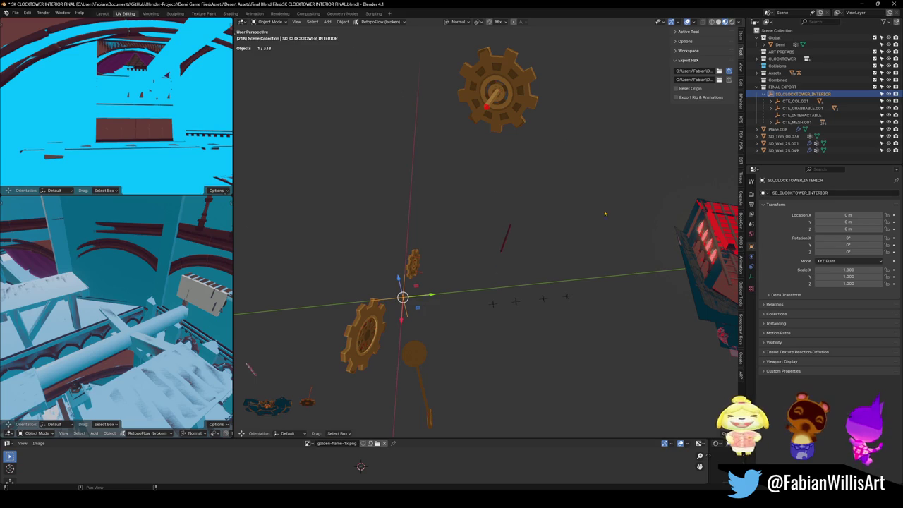
{"action": "key", "text": "a"}
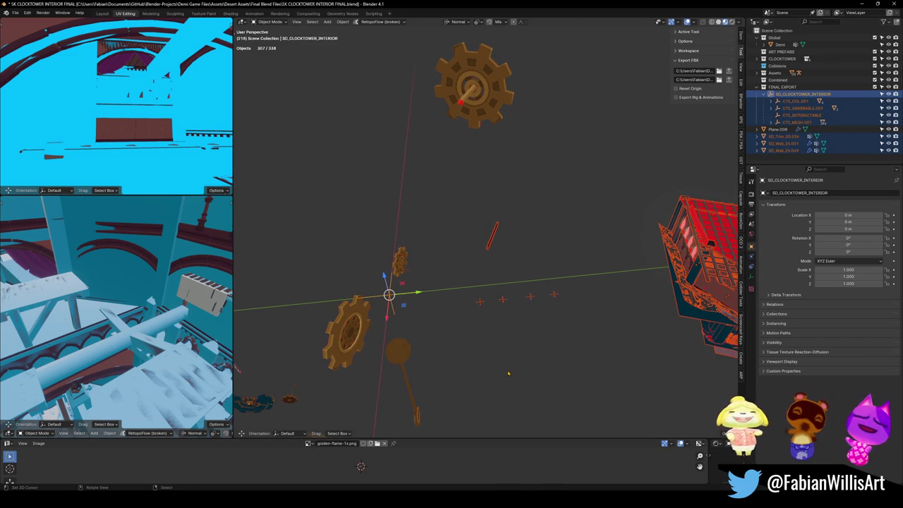
{"action": "key", "text": "ctrl+s"}
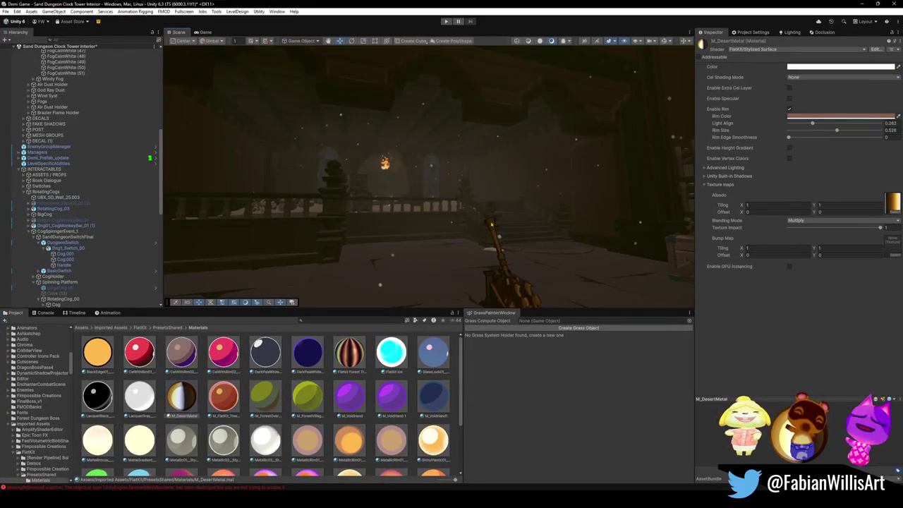
{"action": "mouse_move", "coordinate": [492, 225]}
{"action": "left_mouse_down"}
{"action": "mouse_move", "coordinate": [561, 237]}
{"action": "mouse_move", "coordinate": [454, 208]}
{"action": "mouse_move", "coordinate": [332, 207]}
{"action": "left_mouse_up"}
Select a wall mesh in Unity, climb the Hierarchy to SD_CLOCKTOWER_Interior, then minimise Unity.
{"action": "left_click", "coordinate": [218, 205]}
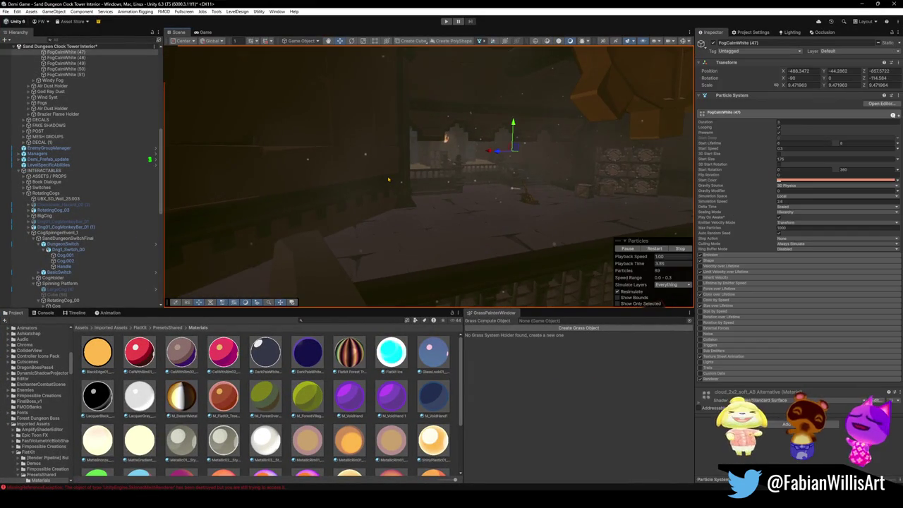
{"action": "left_click", "coordinate": [217, 206]}
{"action": "key", "text": "Left"}
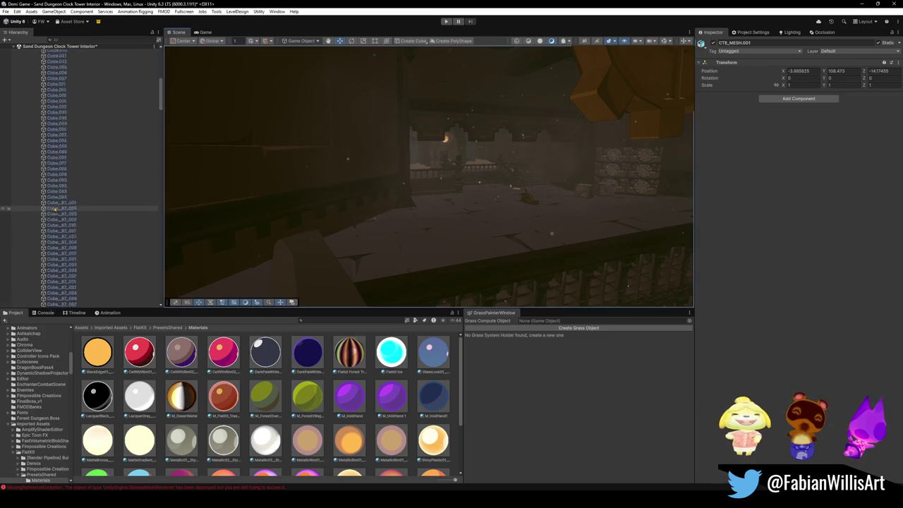
{"action": "scroll", "coordinate": [94, 239], "scroll_direction": "up", "scroll_amount": 5}
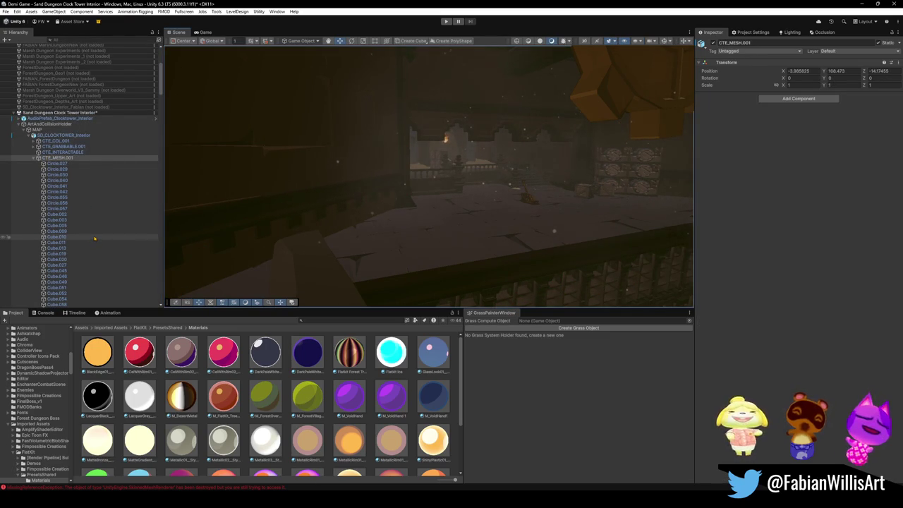
{"action": "key", "text": "Up"}
{"action": "key", "text": "Up"}
{"action": "key", "text": "Up"}
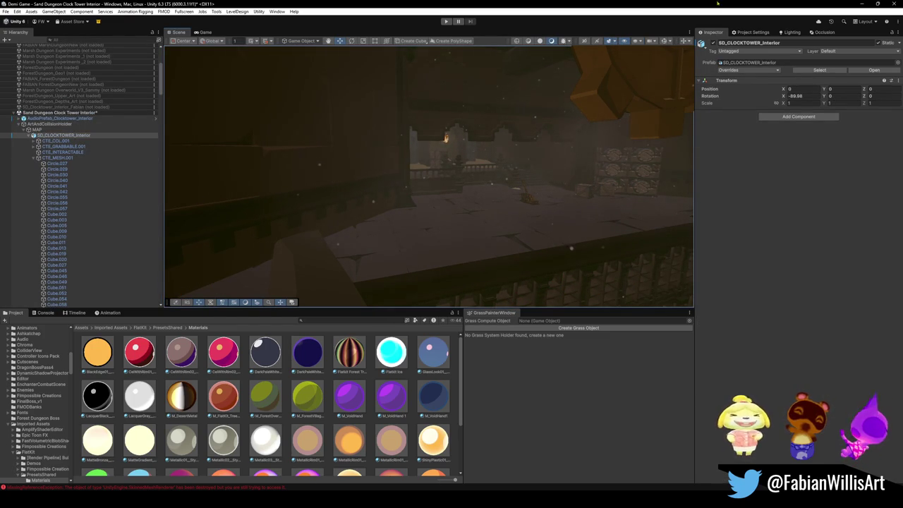
{"action": "left_click", "coordinate": [861, 4]}
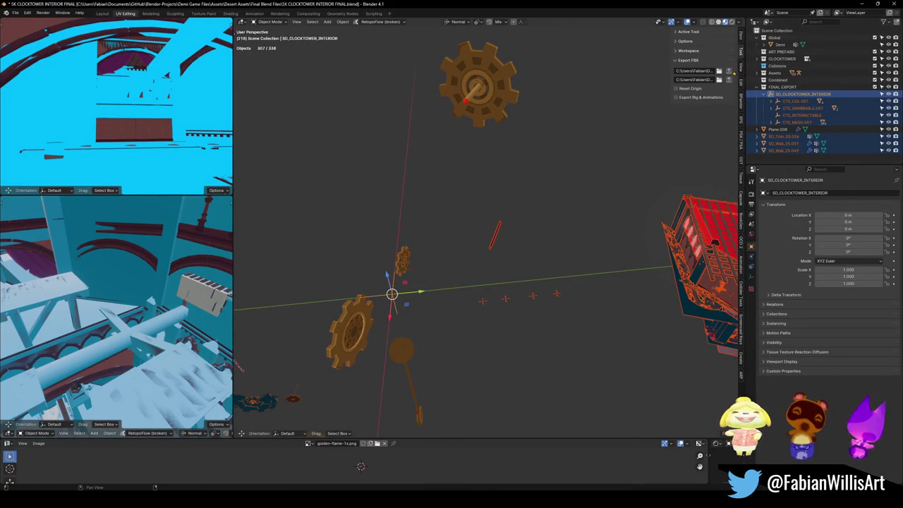
Export the interior to FBX path 1, save the .blend, and select SD_CLOCKTOWER_Interior in Unity.
{"action": "left_click", "coordinate": [728, 71]}
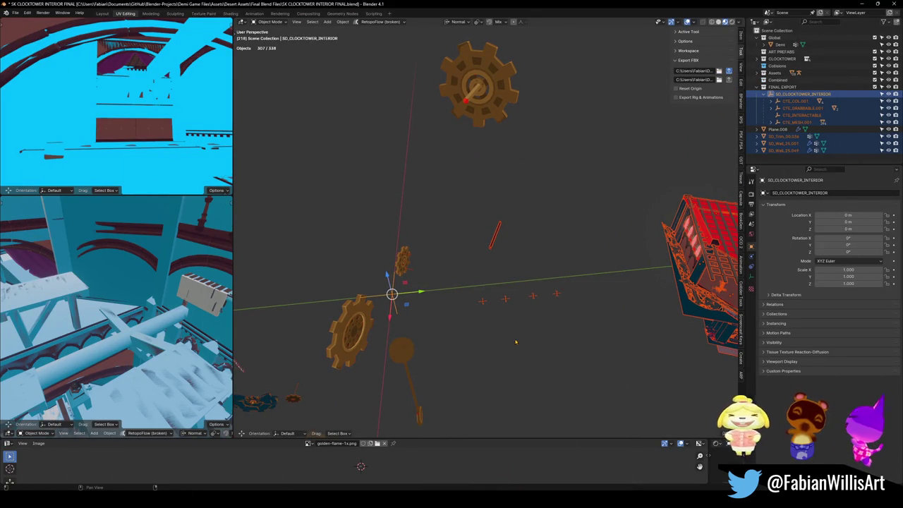
{"action": "left_click_drag", "start_coordinate": [461, 343], "coordinate": [445, 400]}
{"action": "key", "text": "ctrl+s"}
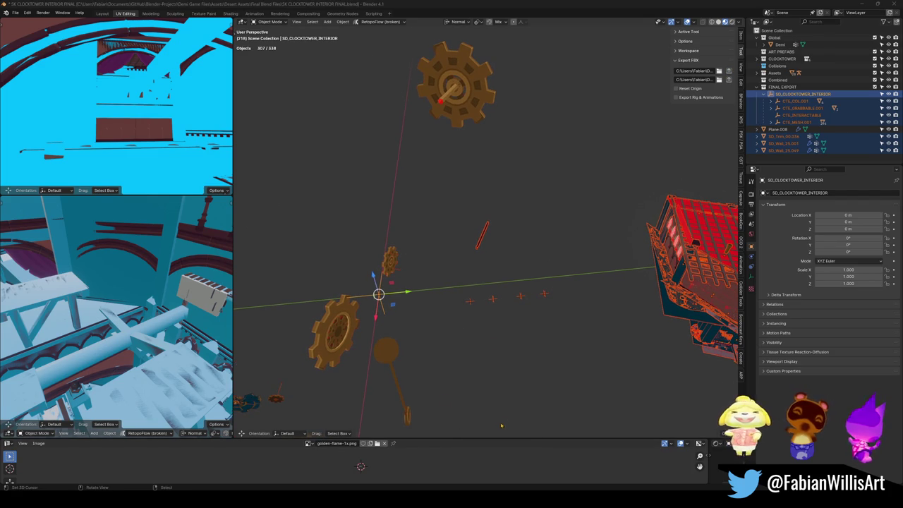
{"action": "key", "text": "alt+Tab"}
{"action": "left_click_drag", "start_coordinate": [496, 190], "coordinate": [465, 205]}
{"action": "left_click", "coordinate": [60, 134]}
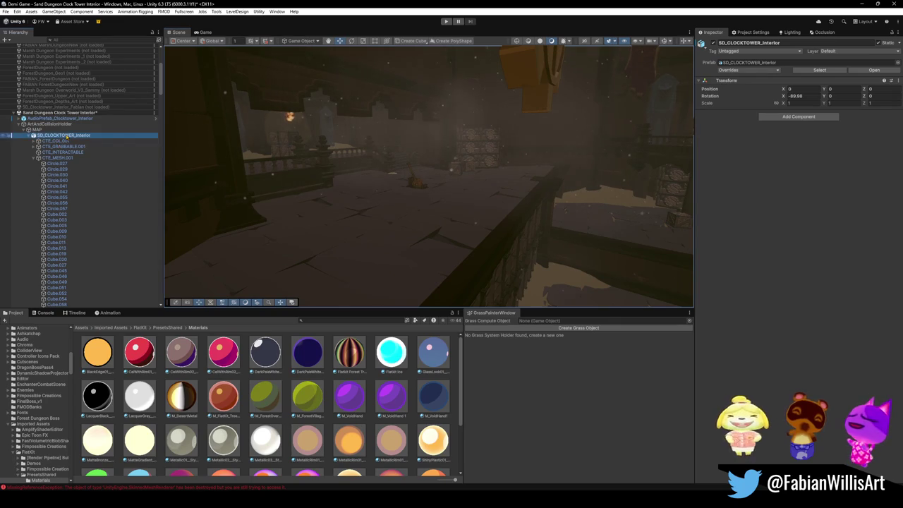
Search the Project window for SD_CLOCKTOWER_Interior and inspect the model asset.
{"action": "left_click", "coordinate": [330, 321]}
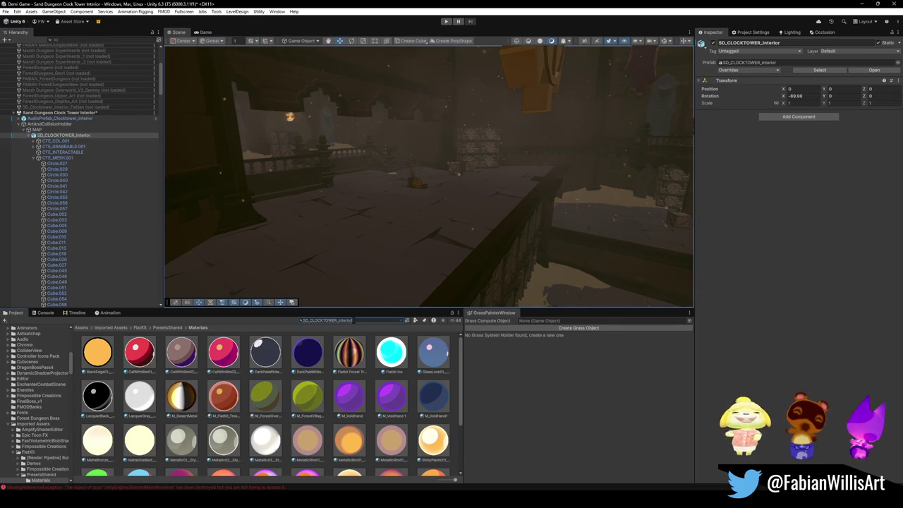
{"action": "type", "text": "SD_CLOCKTOWER_Interior"}
{"action": "left_click", "coordinate": [130, 356]}
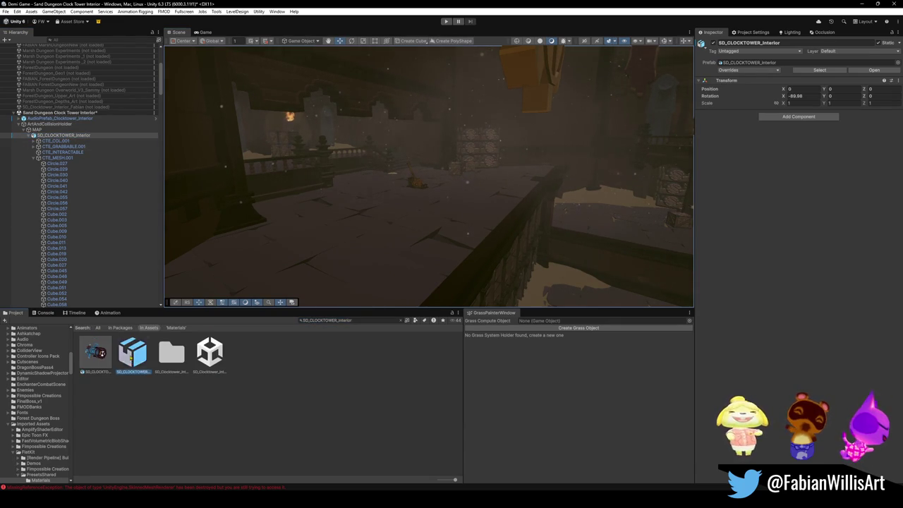
{"action": "left_click", "coordinate": [96, 353]}
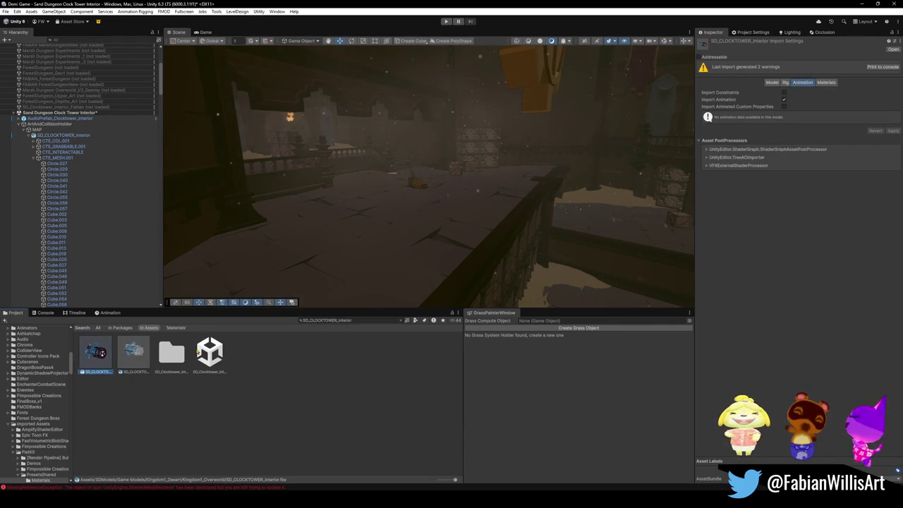
{"action": "left_click", "coordinate": [401, 321]}
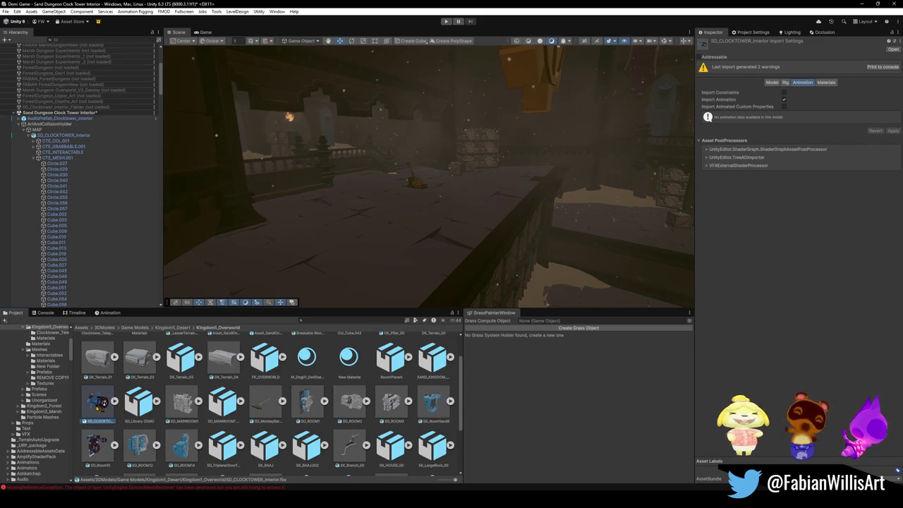
Show the model in Explorer to check its Kingdom1_Overworld folder path, then return to Blender.
{"action": "right_click", "coordinate": [96, 405]}
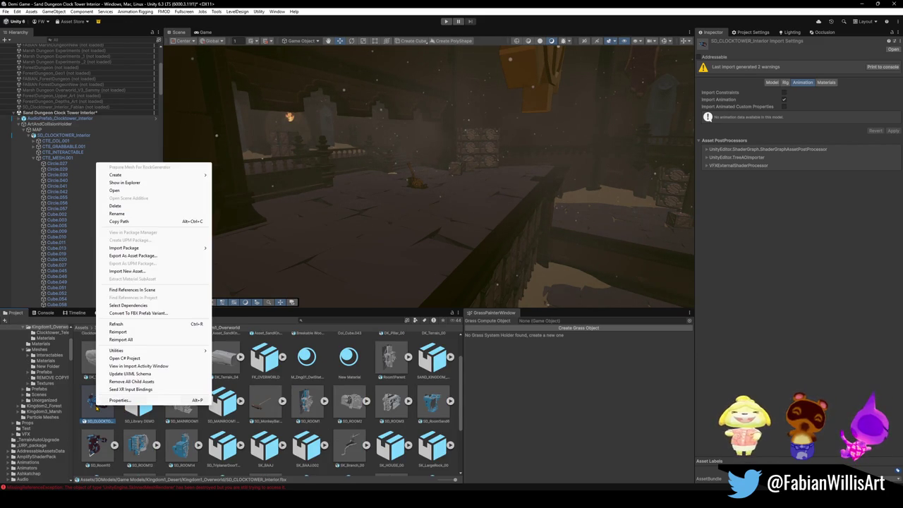
{"action": "left_click", "coordinate": [155, 183]}
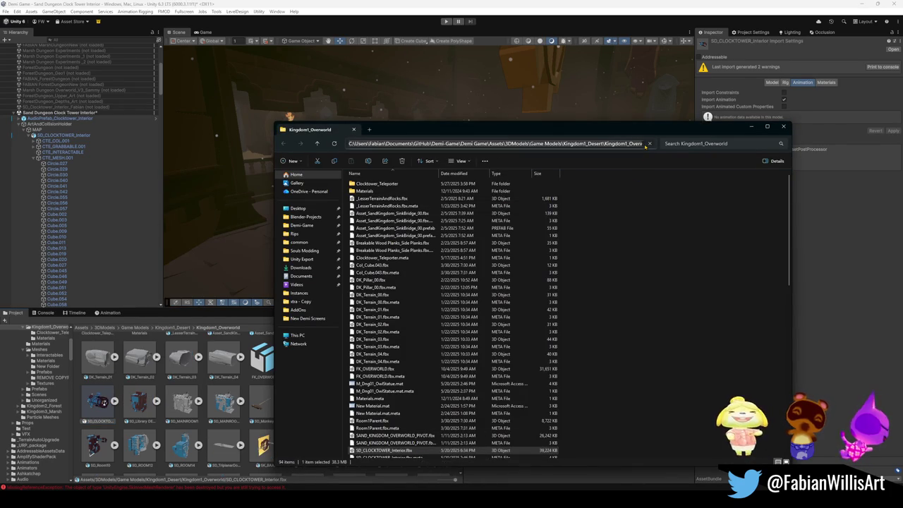
{"action": "left_click", "coordinate": [649, 143]}
{"action": "left_click", "coordinate": [679, 4]}
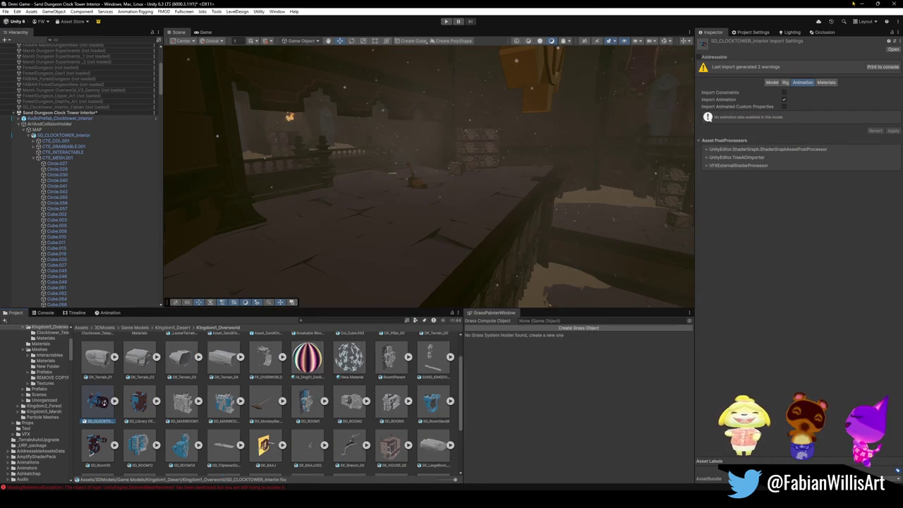
{"action": "left_click", "coordinate": [854, 3]}
{"action": "left_click", "coordinate": [595, 4]}
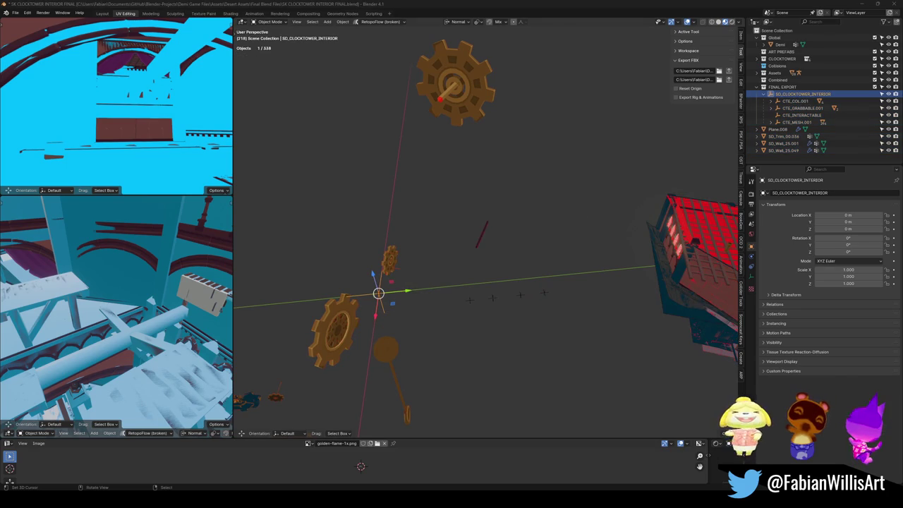
Check the FBX export path, select all objects, and fly Unity's Scene view through the tower.
{"action": "scroll", "coordinate": [372, 307], "scroll_direction": "up", "scroll_amount": 1}
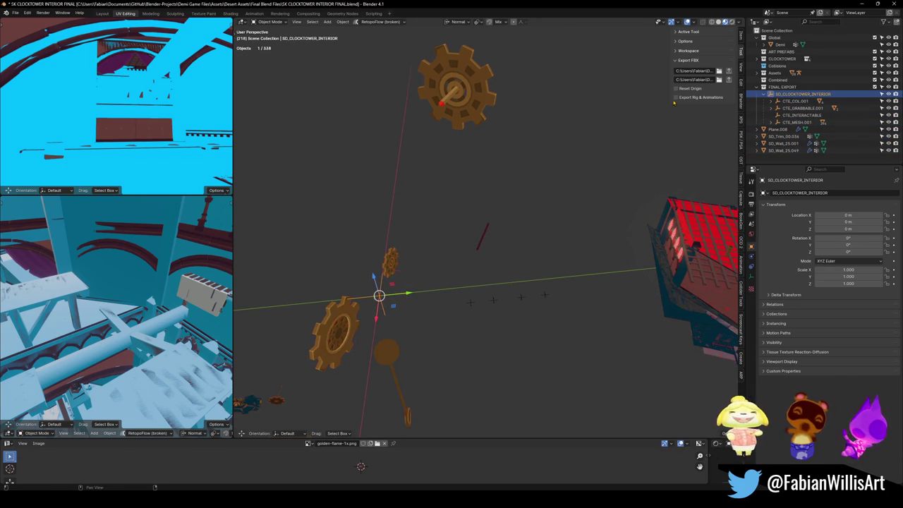
{"action": "left_click", "coordinate": [698, 72]}
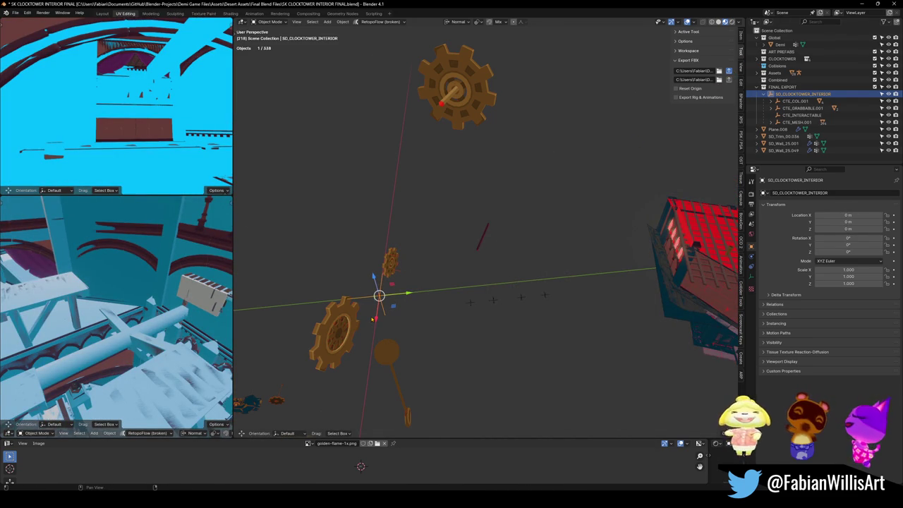
{"action": "key", "text": "a"}
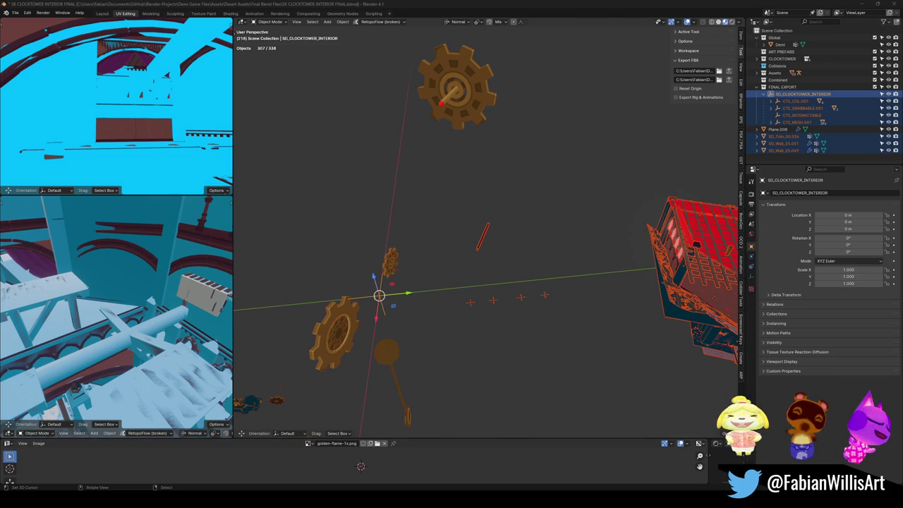
{"action": "key", "text": "alt+Tab"}
{"action": "mouse_move", "coordinate": [456, 208]}
{"action": "left_mouse_down"}
{"action": "mouse_move", "coordinate": [470, 195]}
{"action": "mouse_move", "coordinate": [526, 191]}
{"action": "mouse_move", "coordinate": [494, 247]}
{"action": "mouse_move", "coordinate": [614, 226]}
{"action": "mouse_move", "coordinate": [550, 232]}
{"action": "mouse_move", "coordinate": [479, 218]}
{"action": "mouse_move", "coordinate": [539, 224]}
{"action": "mouse_move", "coordinate": [564, 141]}
{"action": "mouse_move", "coordinate": [464, 160]}
{"action": "mouse_move", "coordinate": [430, 184]}
{"action": "left_mouse_up"}
{"action": "mouse_move", "coordinate": [335, 179]}
{"action": "left_mouse_down"}
{"action": "mouse_move", "coordinate": [544, 89]}
{"action": "mouse_move", "coordinate": [528, 202]}
{"action": "mouse_move", "coordinate": [548, 182]}
{"action": "mouse_move", "coordinate": [586, 195]}
{"action": "mouse_move", "coordinate": [414, 165]}
{"action": "mouse_move", "coordinate": [461, 174]}
{"action": "mouse_move", "coordinate": [427, 162]}
{"action": "mouse_move", "coordinate": [440, 162]}
{"action": "mouse_move", "coordinate": [451, 173]}
{"action": "mouse_move", "coordinate": [421, 171]}
{"action": "left_mouse_up"}
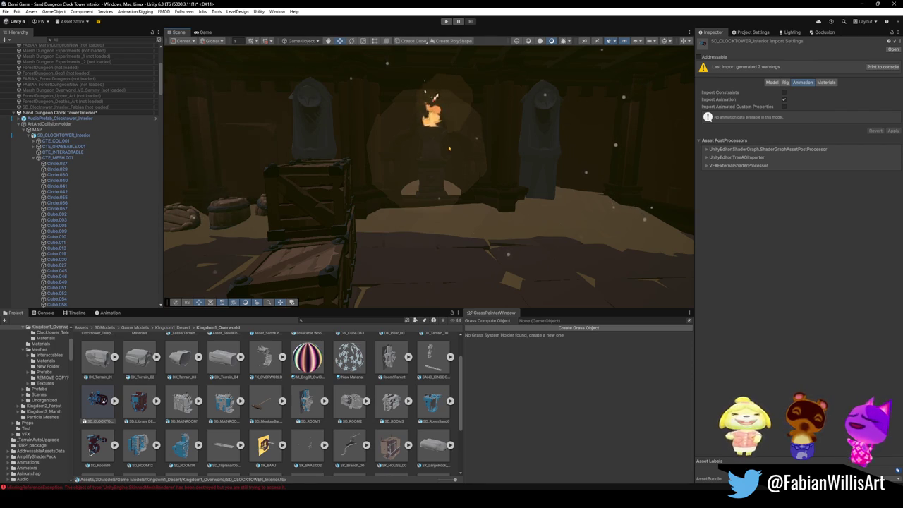
Fly the Scene view to face the torch-lit wall with the wooden crates.
{"action": "mouse_move", "coordinate": [466, 134]}
{"action": "left_mouse_down"}
{"action": "mouse_move", "coordinate": [423, 151]}
{"action": "mouse_move", "coordinate": [502, 165]}
{"action": "mouse_move", "coordinate": [519, 179]}
{"action": "mouse_move", "coordinate": [495, 187]}
{"action": "mouse_move", "coordinate": [495, 157]}
{"action": "mouse_move", "coordinate": [602, 171]}
{"action": "mouse_move", "coordinate": [503, 157]}
{"action": "mouse_move", "coordinate": [564, 162]}
{"action": "mouse_move", "coordinate": [549, 161]}
{"action": "mouse_move", "coordinate": [543, 185]}
{"action": "mouse_move", "coordinate": [458, 166]}
{"action": "mouse_move", "coordinate": [465, 169]}
{"action": "left_mouse_up"}
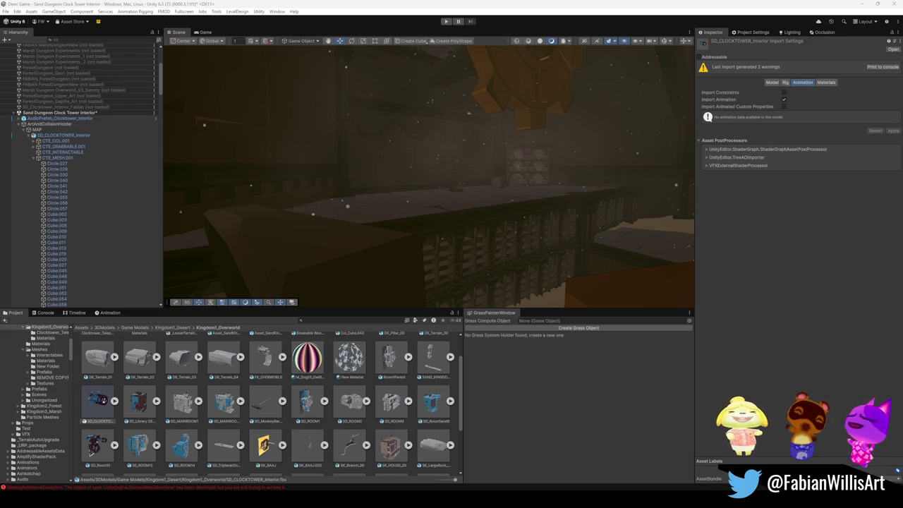
Frame the lever and select SandDungeonSwitchFinal, starting an X-axis rotation.
{"action": "scroll", "coordinate": [460, 134], "scroll_direction": "up", "scroll_amount": 10}
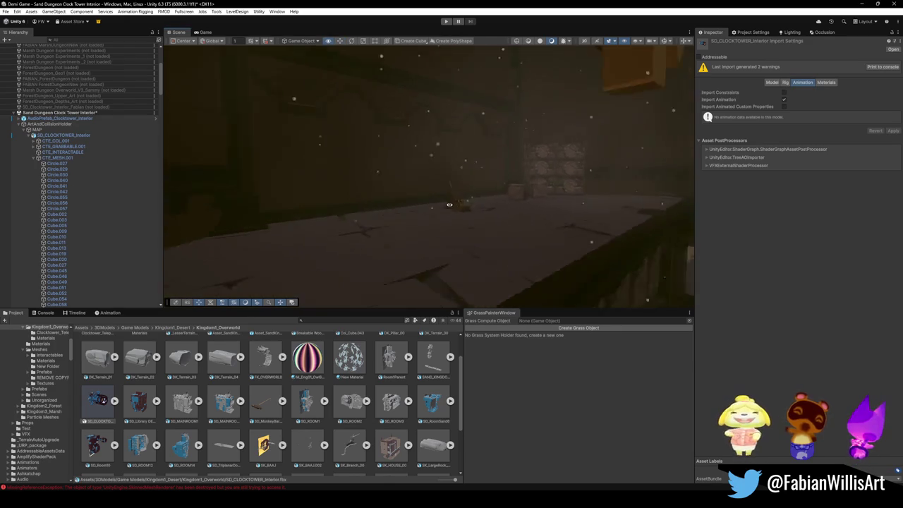
{"action": "left_click", "coordinate": [437, 215]}
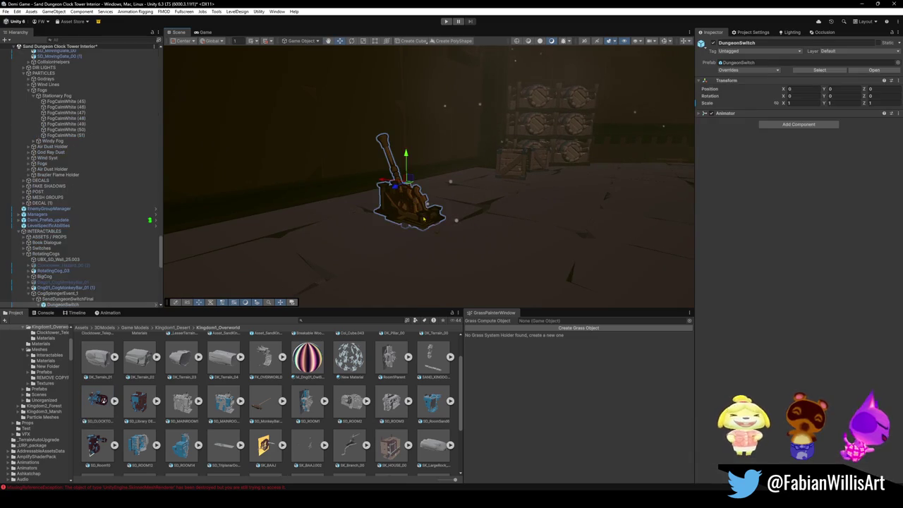
{"action": "key", "text": "f"}
{"action": "left_click", "coordinate": [67, 299]}
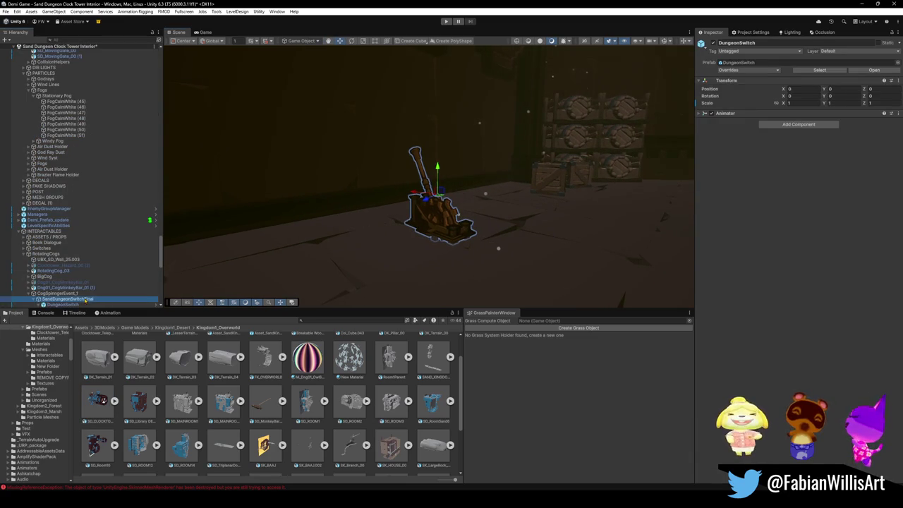
{"action": "mouse_move", "coordinate": [402, 173]}
{"action": "left_mouse_down"}
{"action": "mouse_move", "coordinate": [435, 184]}
{"action": "mouse_move", "coordinate": [403, 184]}
{"action": "mouse_move", "coordinate": [423, 230]}
{"action": "mouse_move", "coordinate": [465, 208]}
{"action": "left_mouse_up"}
{"action": "key", "text": "e"}
{"action": "key", "text": "x"}
{"action": "key", "text": "x"}
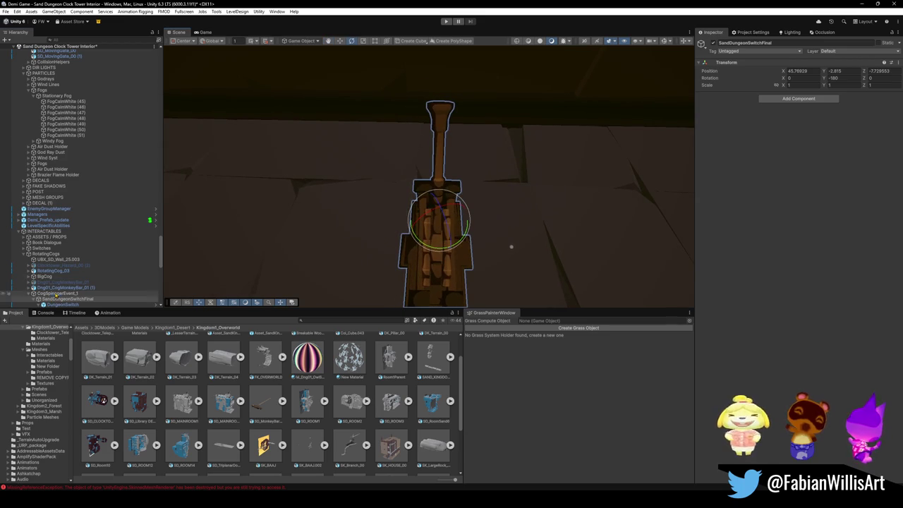
Switch SandDungeonSwitchFinal's rotation to local space, collapse its children, and orbit close to the lever.
{"action": "left_click", "coordinate": [455, 212]}
{"action": "left_click", "coordinate": [455, 212]}
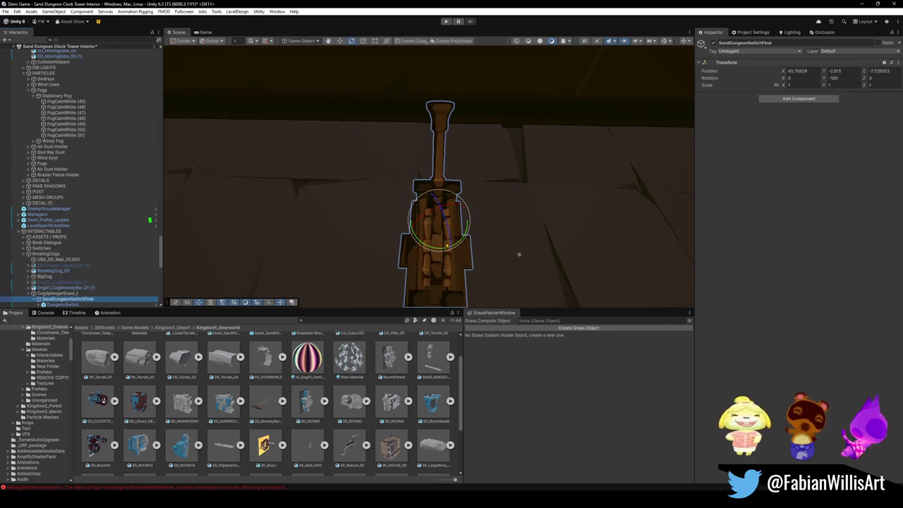
{"action": "key", "text": "x"}
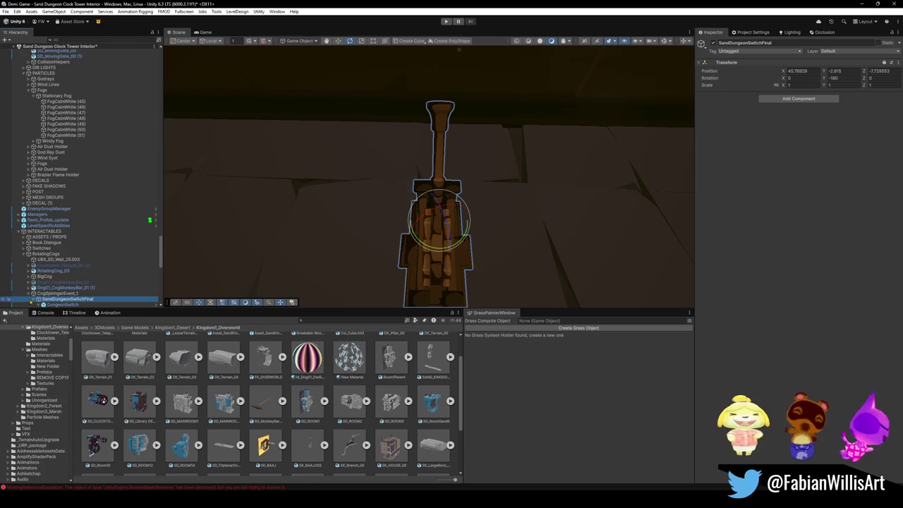
{"action": "left_click", "coordinate": [33, 299]}
{"action": "scroll", "coordinate": [70, 270], "scroll_direction": "down", "scroll_amount": 3}
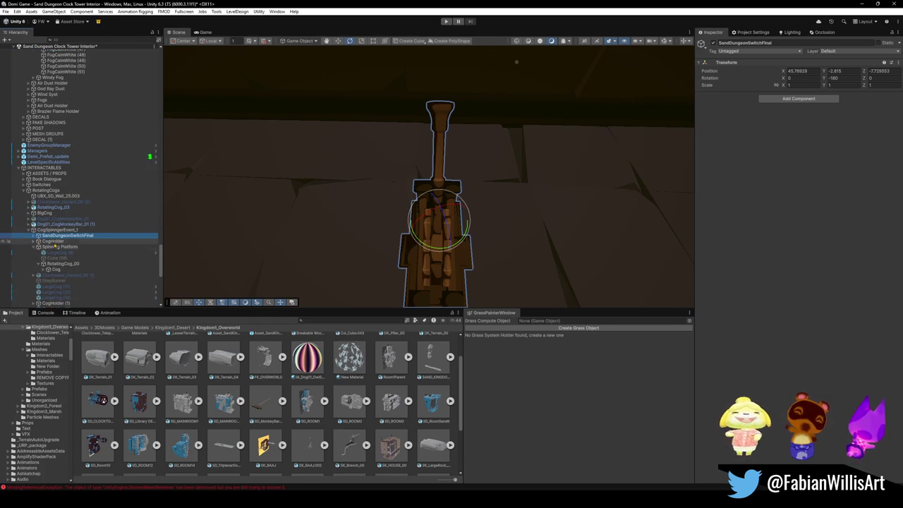
{"action": "mouse_move", "coordinate": [494, 141]}
{"action": "left_mouse_down"}
{"action": "mouse_move", "coordinate": [554, 84]}
{"action": "mouse_move", "coordinate": [494, 134]}
{"action": "left_mouse_up"}
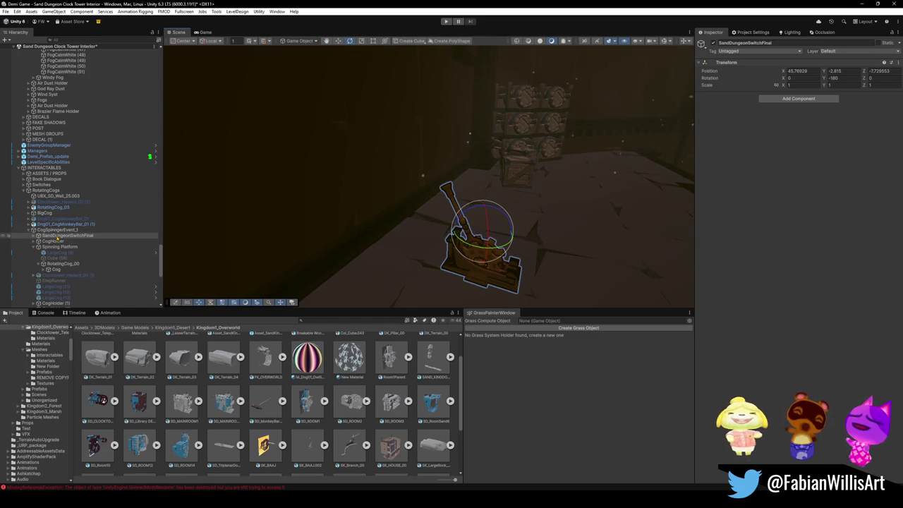
{"action": "left_click", "coordinate": [57, 237]}
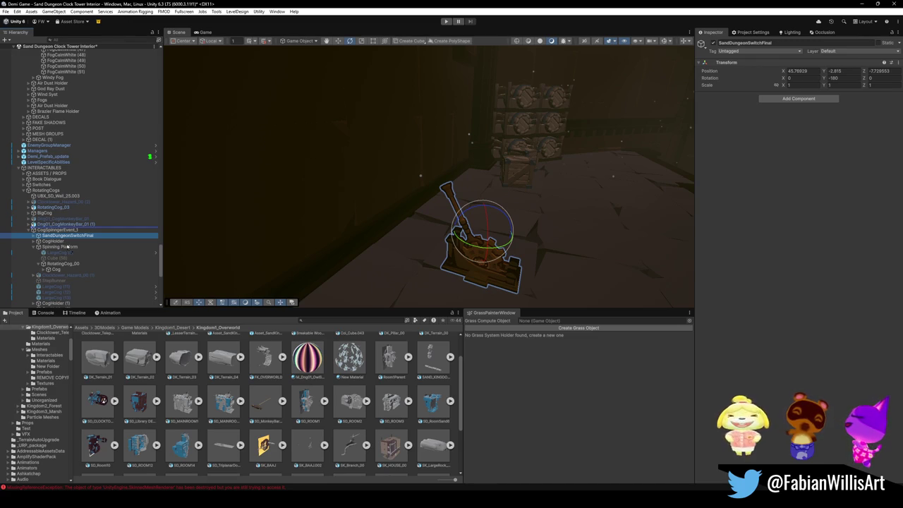
{"action": "left_click_drag", "start_coordinate": [195, 209], "coordinate": [190, 209]}
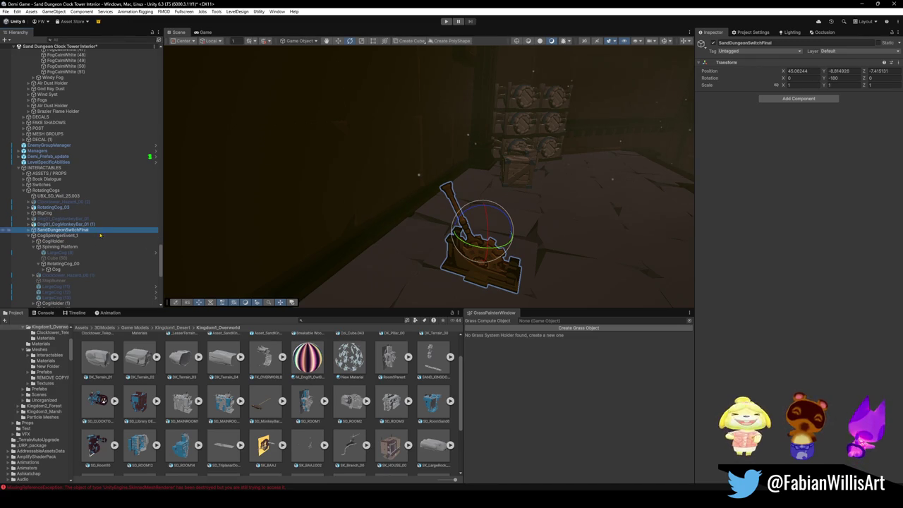
{"action": "left_click_drag", "start_coordinate": [423, 233], "coordinate": [315, 247]}
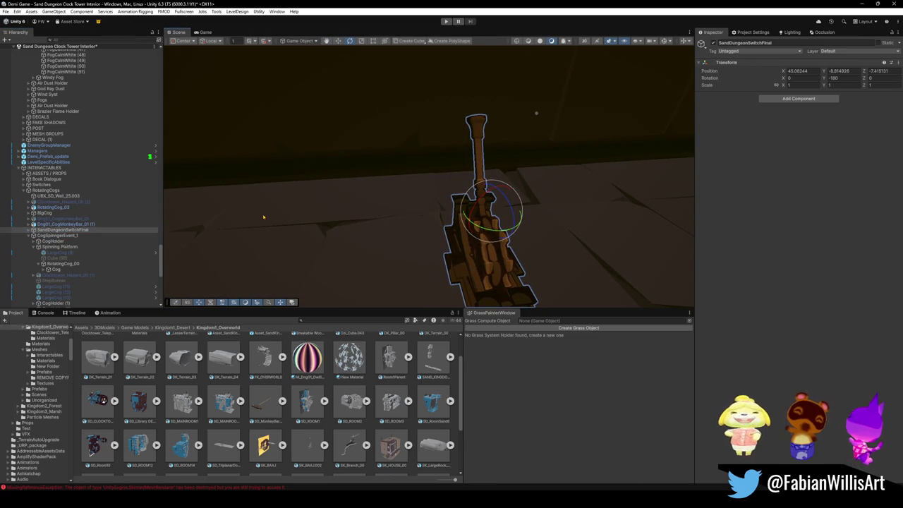
{"action": "key", "text": "ctrl+z"}
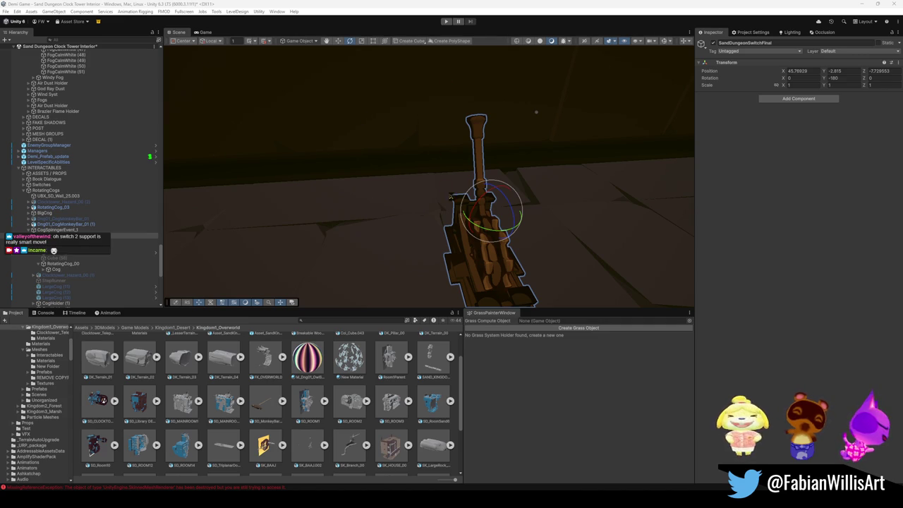
{"action": "left_click_drag", "start_coordinate": [451, 203], "coordinate": [461, 210]}
Undo the accidental lever tilt, switch rotation to world space, and expand all SandDungeonSwitchFinal children.
{"action": "key", "text": "ctrl+z"}
{"action": "key", "text": "x"}
{"action": "scroll", "coordinate": [71, 258], "scroll_direction": "down", "scroll_amount": 4}
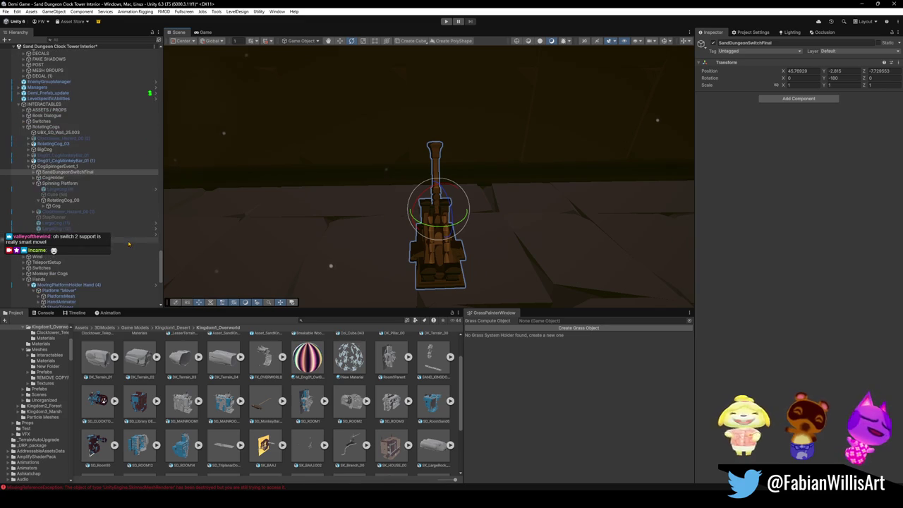
{"action": "left_click", "coordinate": [53, 172]}
{"action": "key", "text": "alt+Right"}
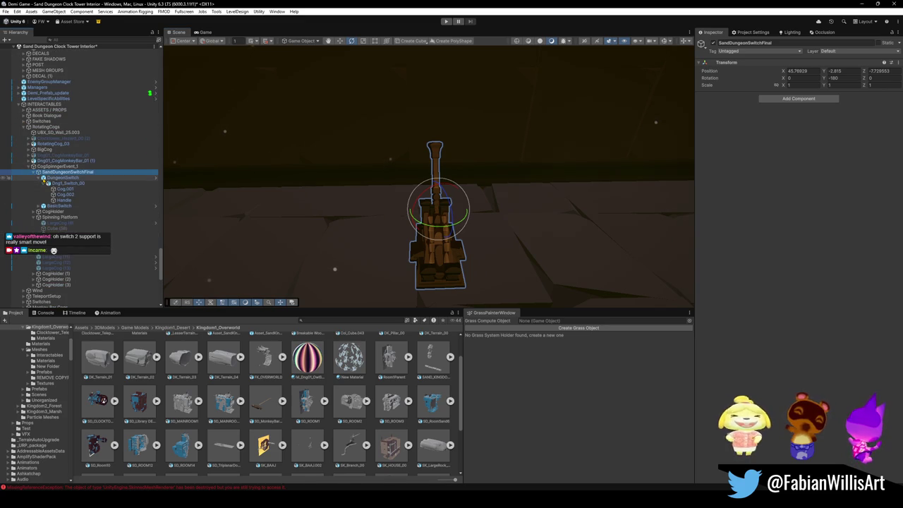
Select DungeonSwitch, collapse its children, cancel a rename, and inspect BasicSwitch.
{"action": "left_click", "coordinate": [40, 177]}
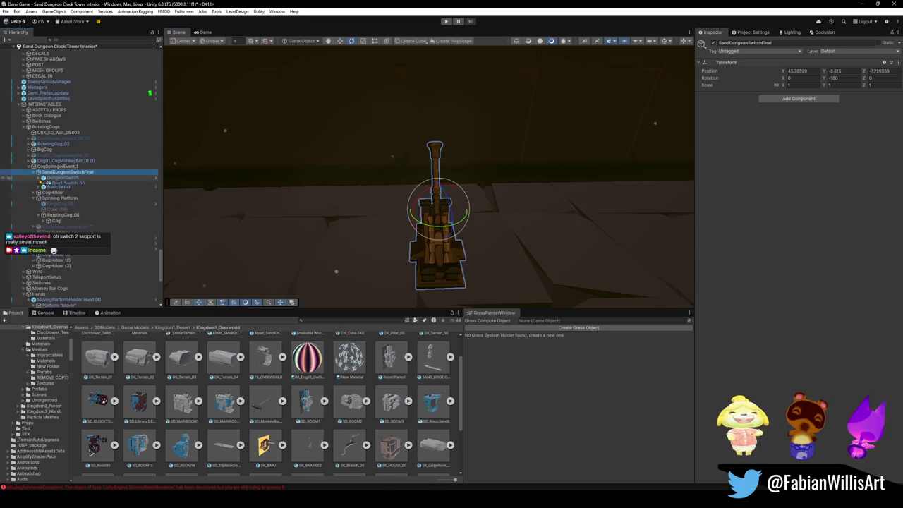
{"action": "left_click", "coordinate": [60, 177]}
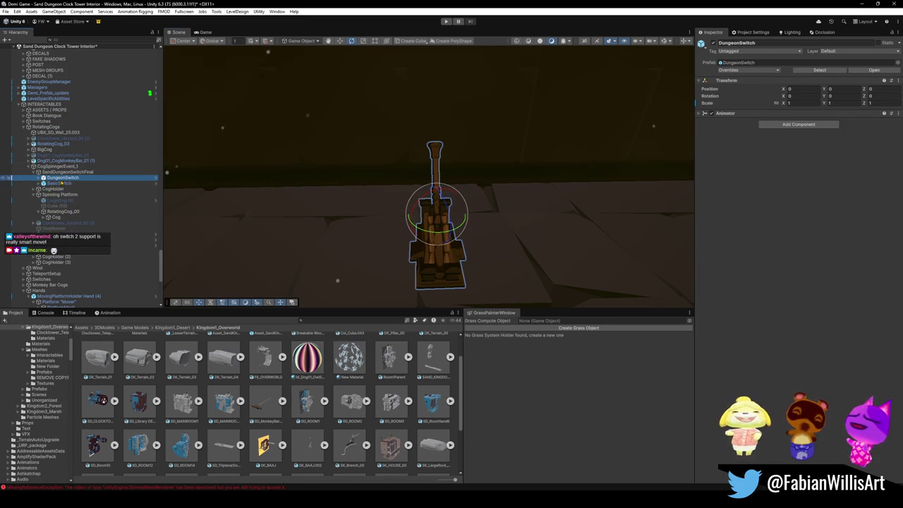
{"action": "key", "text": "F2"}
{"action": "left_click", "coordinate": [59, 183]}
{"action": "left_click", "coordinate": [60, 177]}
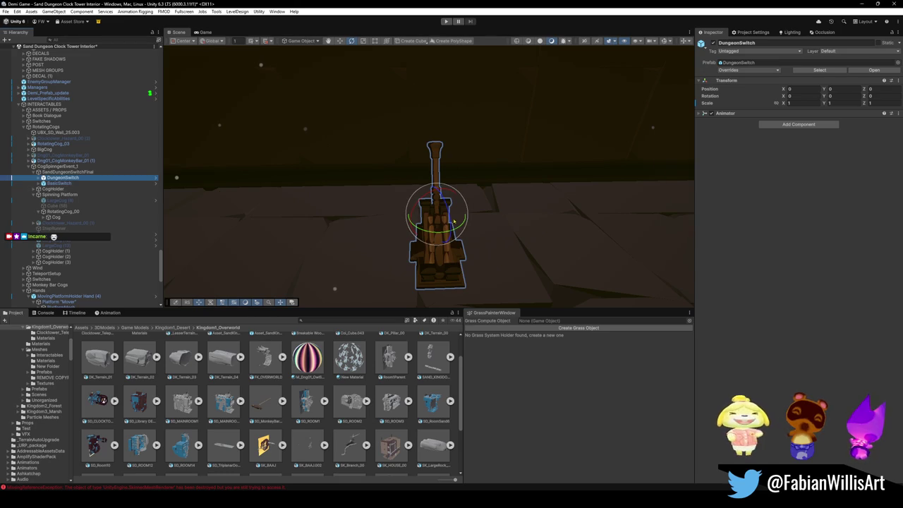
{"action": "left_click", "coordinate": [57, 183]}
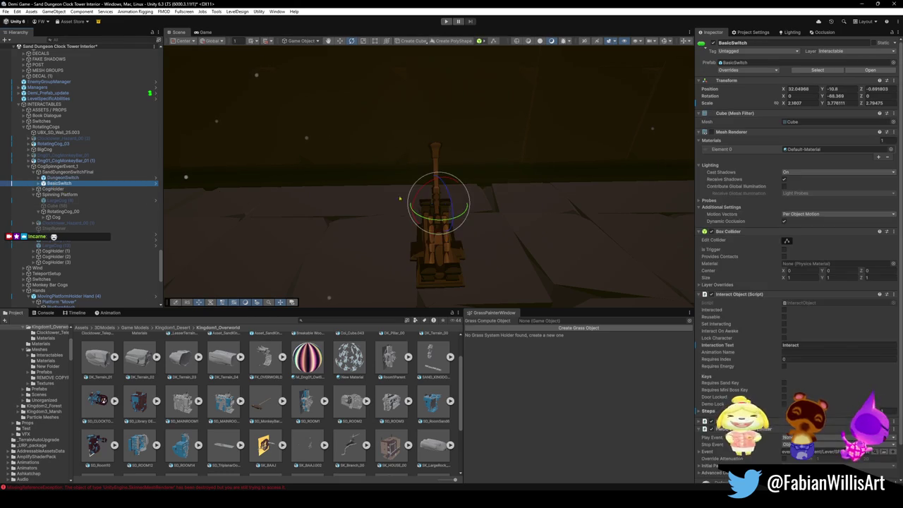
{"action": "left_click", "coordinate": [442, 197]}
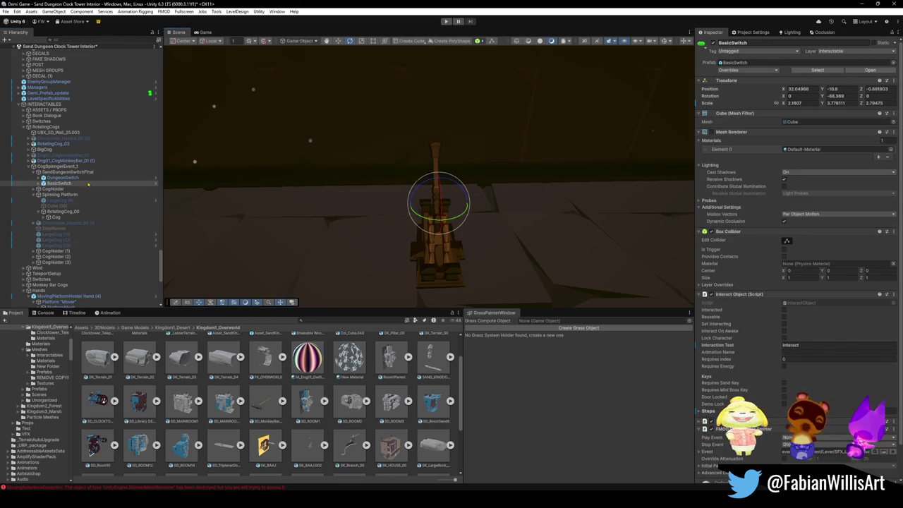
Check DungeonSwitch, CogSpinngerEvent_1 and BasicSwitch, then expand DungeonSwitch and select Dng1_Switch_00.
{"action": "left_click", "coordinate": [64, 178]}
{"action": "left_click", "coordinate": [438, 235]}
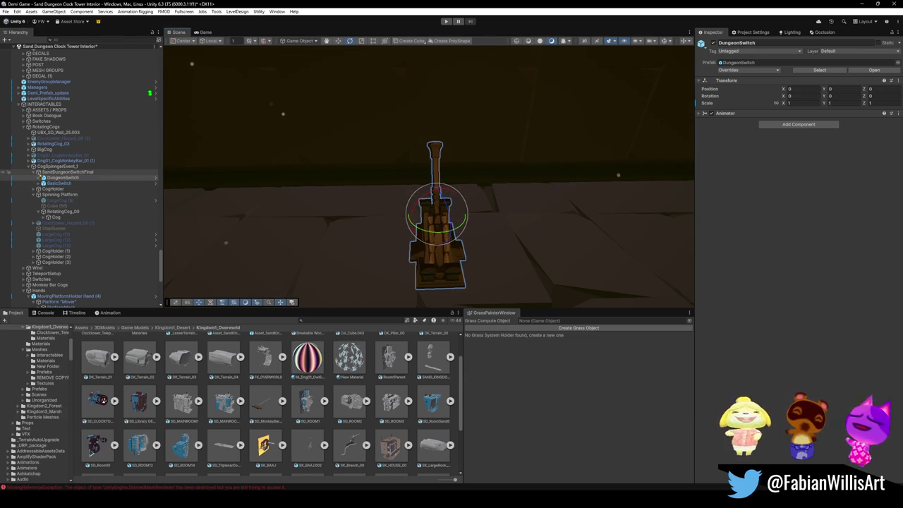
{"action": "left_click", "coordinate": [39, 174]}
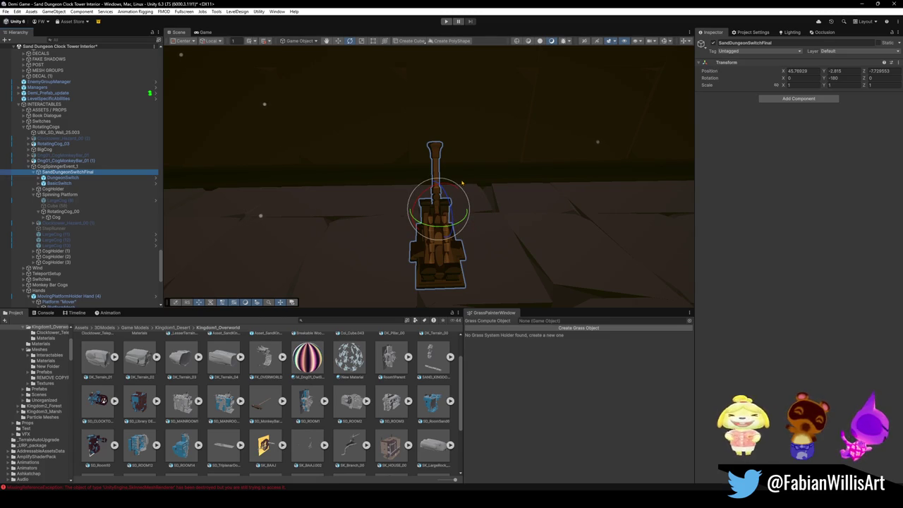
{"action": "left_click", "coordinate": [58, 183]}
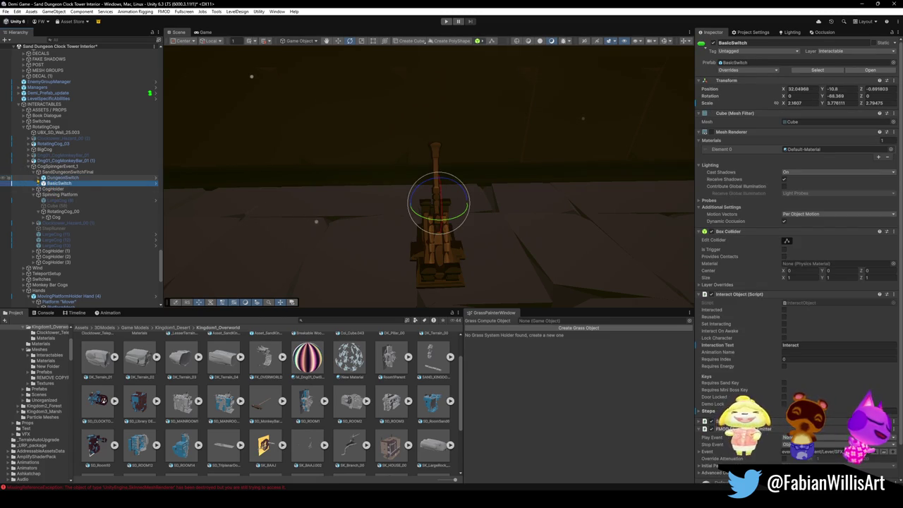
{"action": "left_click", "coordinate": [39, 178]}
{"action": "left_click", "coordinate": [67, 183]}
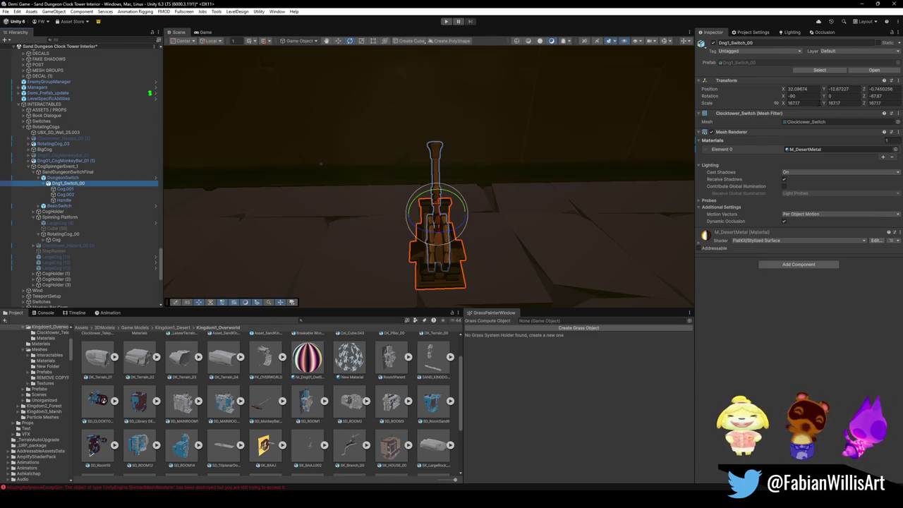
{"action": "left_click", "coordinate": [874, 96]}
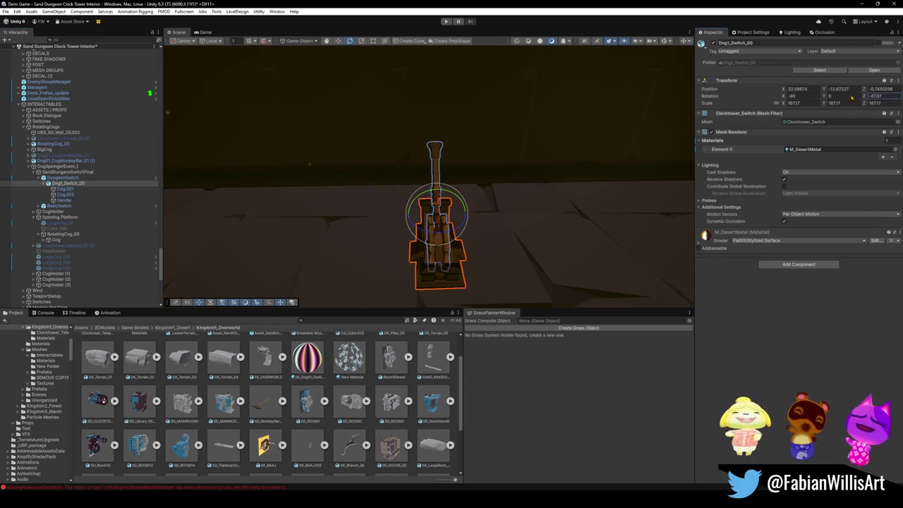
{"action": "type", "text": "0"}
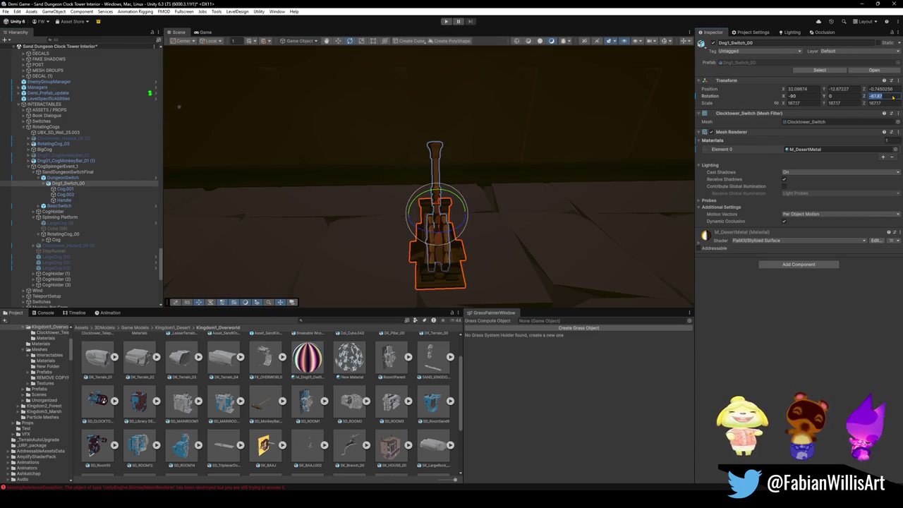
{"action": "key", "text": "Return"}
{"action": "key", "text": "ctrl+z"}
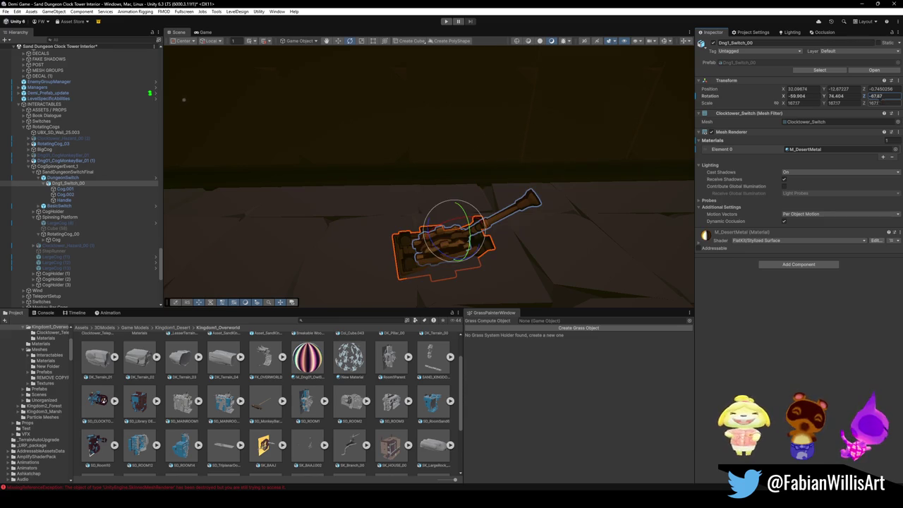
{"action": "key", "text": "ctrl+z"}
{"action": "key", "text": "ctrl+z"}
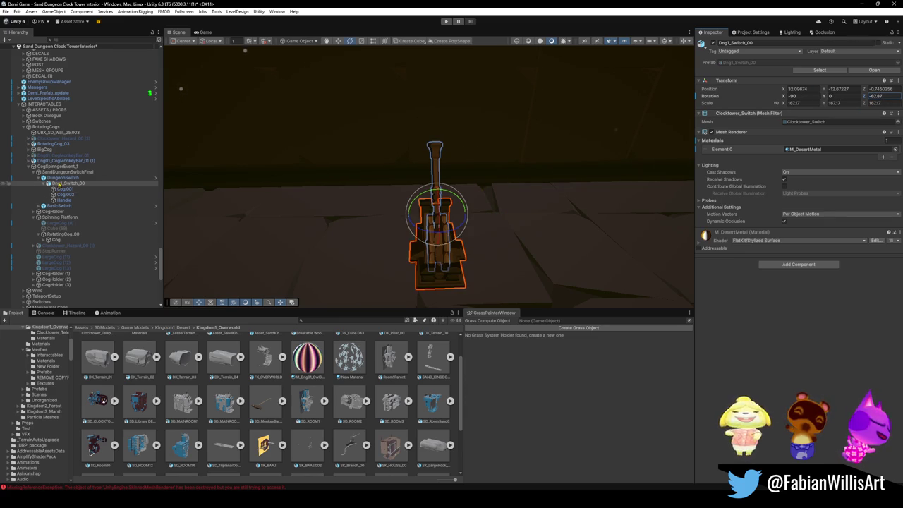
{"action": "left_click", "coordinate": [60, 177]}
{"action": "left_click", "coordinate": [58, 183]}
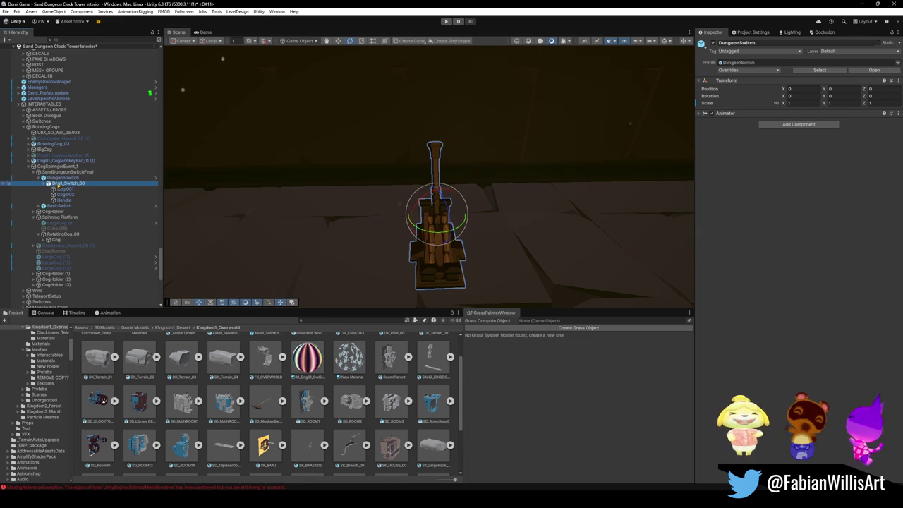
Reselect the Dng1_Switch_00 model under DungeonSwitch with world-space rotation handles.
{"action": "key", "text": "Left"}
{"action": "left_click", "coordinate": [60, 177]}
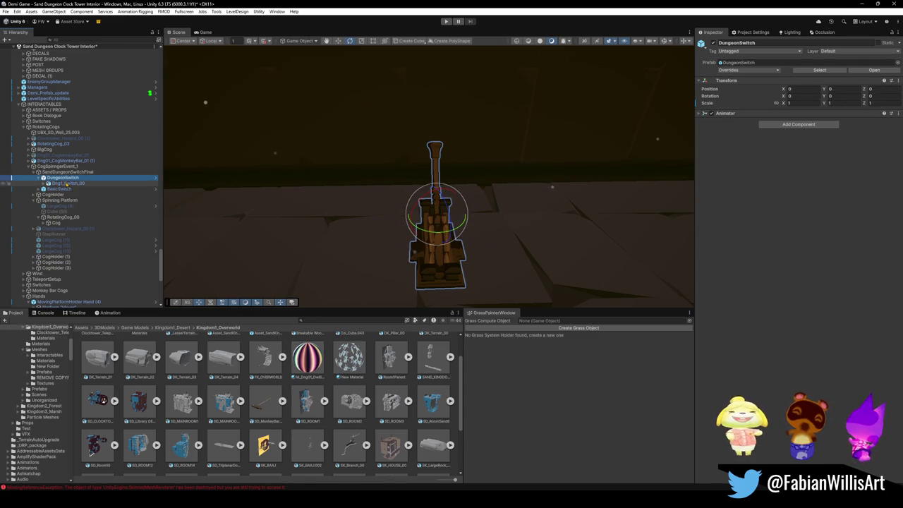
{"action": "left_click", "coordinate": [65, 184]}
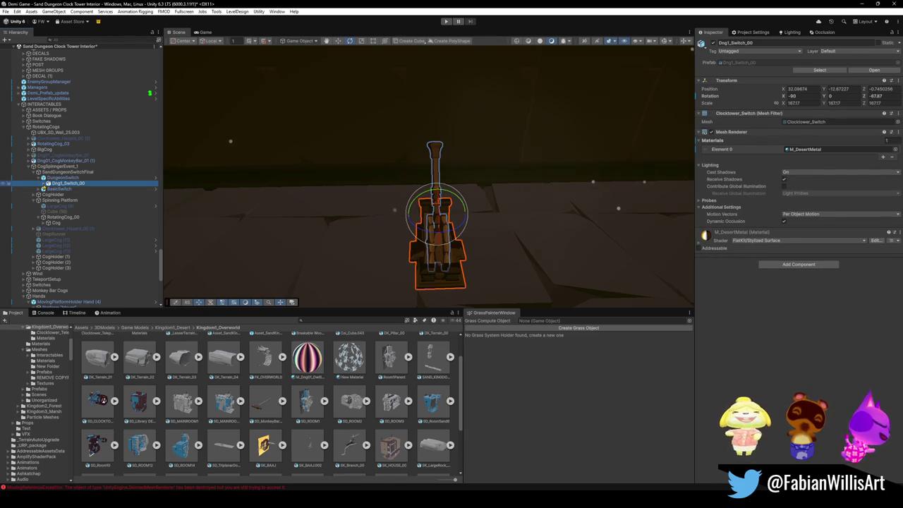
{"action": "key", "text": "x"}
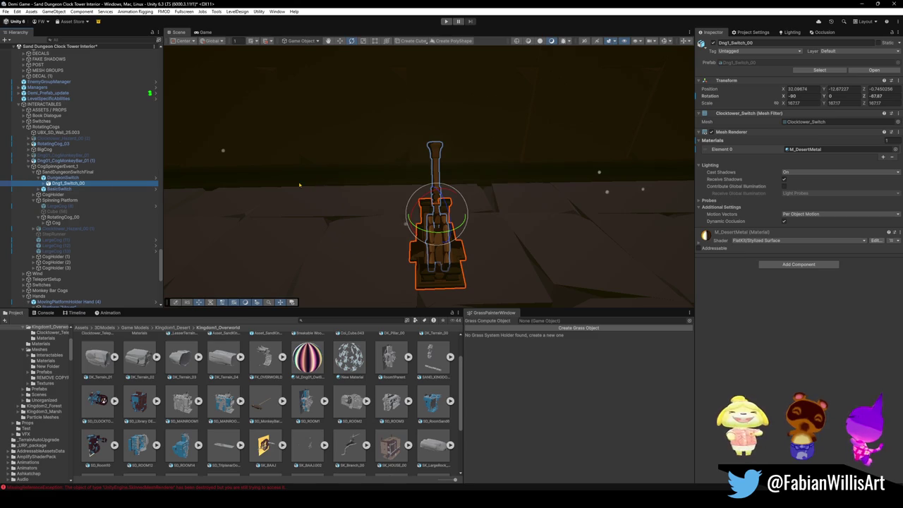
Select the Cog.001 gear, orbit in close to it, and switch over to Blender.
{"action": "left_click", "coordinate": [44, 183]}
{"action": "left_click", "coordinate": [65, 189]}
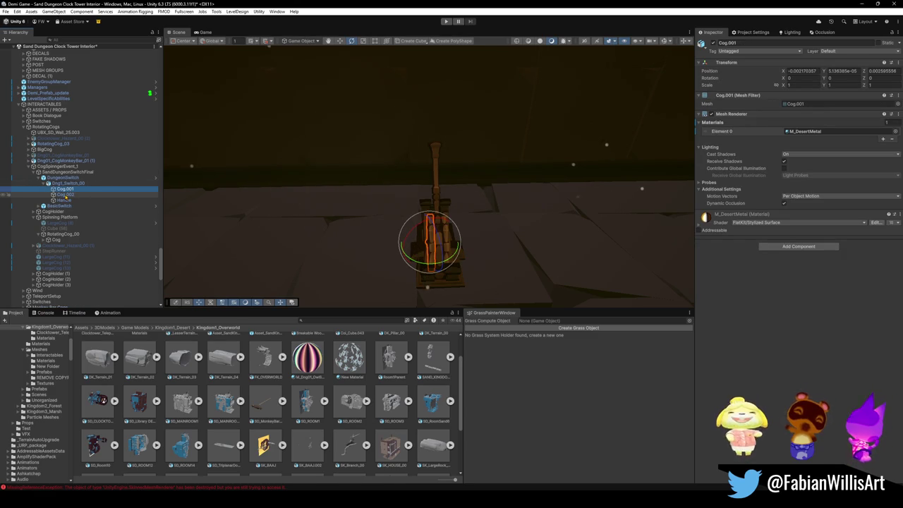
{"action": "mouse_move", "coordinate": [339, 212]}
{"action": "left_mouse_down"}
{"action": "mouse_move", "coordinate": [381, 233]}
{"action": "mouse_move", "coordinate": [355, 226]}
{"action": "mouse_move", "coordinate": [382, 226]}
{"action": "mouse_move", "coordinate": [367, 233]}
{"action": "left_mouse_up"}
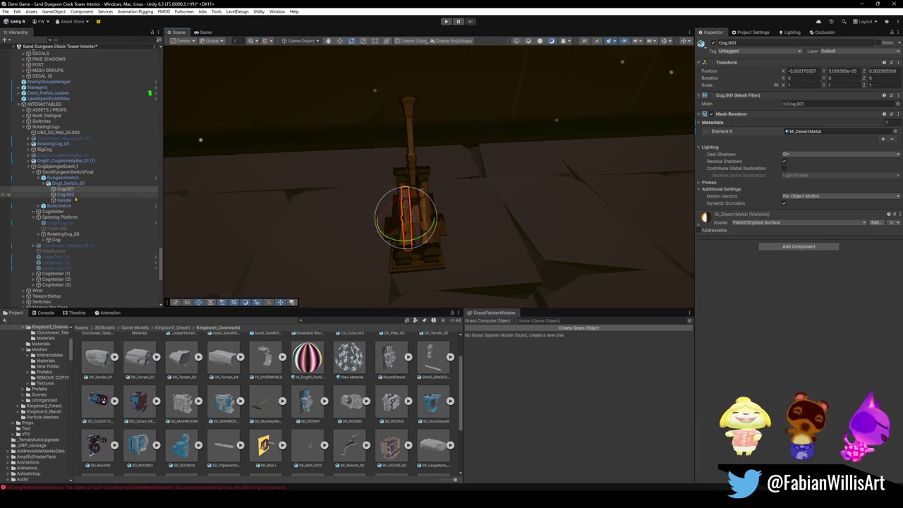
{"action": "key", "text": "alt+Tab"}
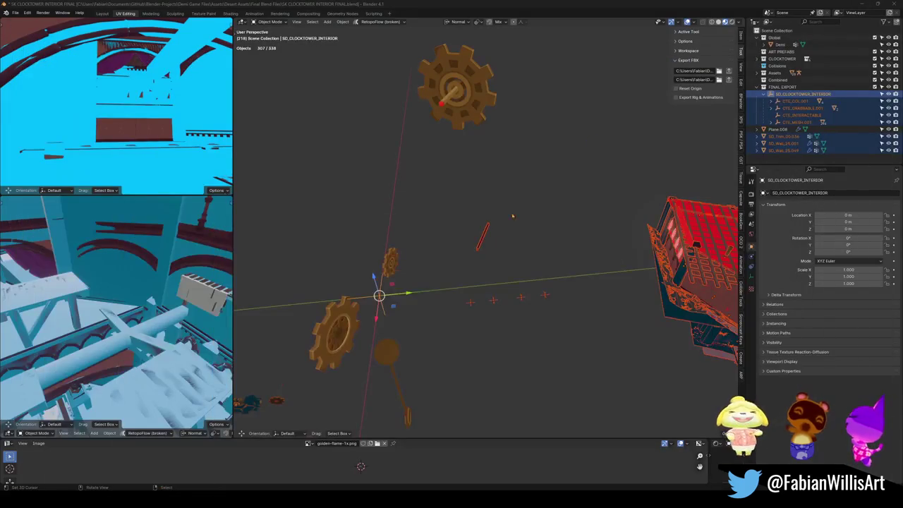
Centre the Blender view on the gears and hide the large clocktower mesh.
{"action": "scroll", "coordinate": [393, 287], "scroll_direction": "up", "scroll_amount": 2}
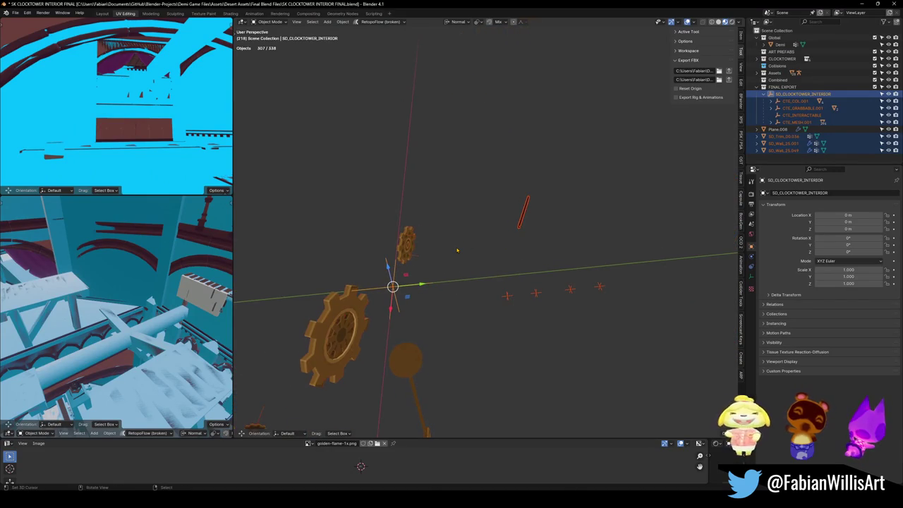
{"action": "scroll", "coordinate": [457, 250], "scroll_direction": "down", "scroll_amount": 5}
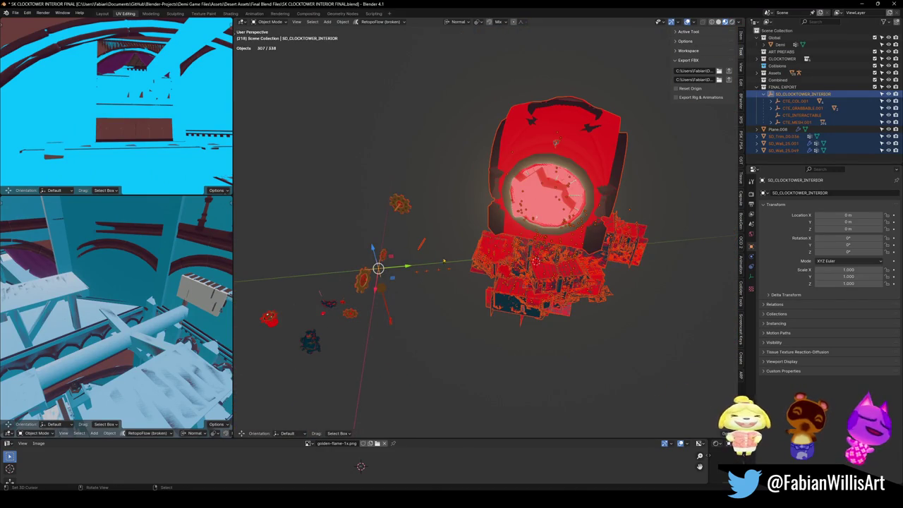
{"action": "left_click", "coordinate": [381, 257]}
{"action": "left_click", "coordinate": [393, 270]}
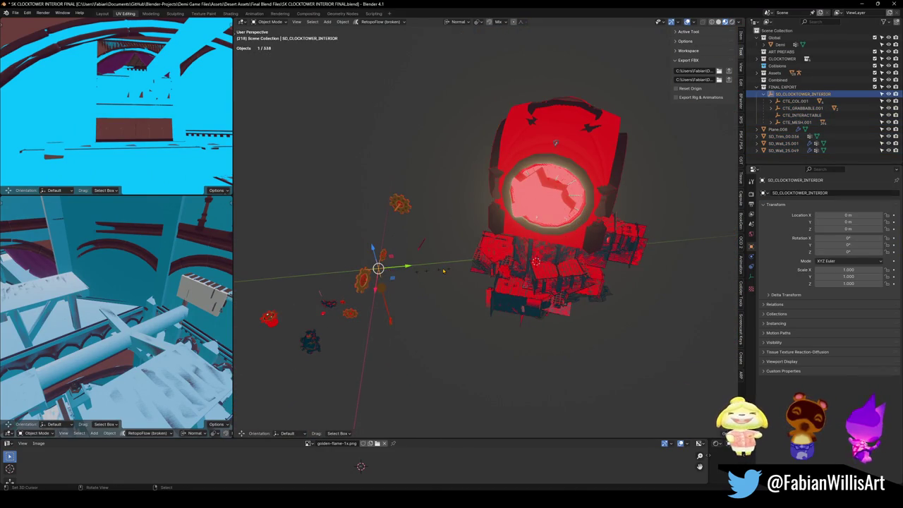
{"action": "key", "text": "KP_Decimal"}
{"action": "key", "text": "Delete"}
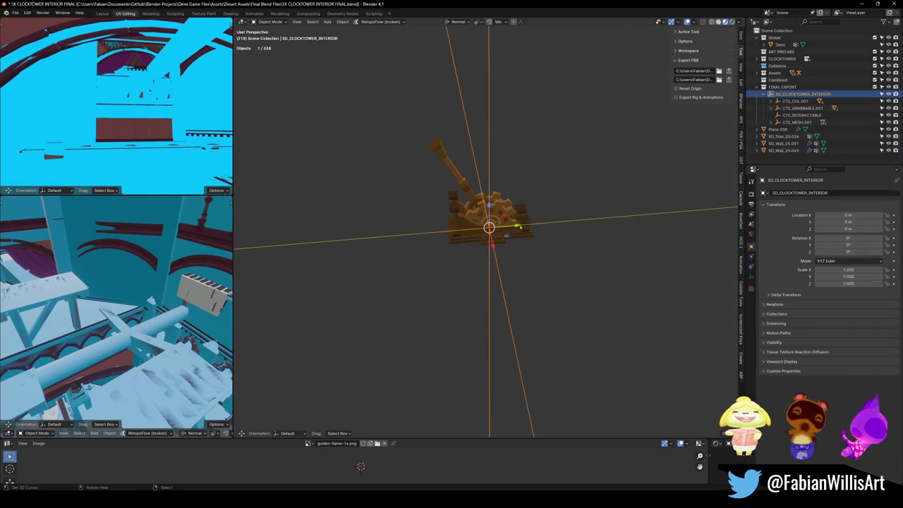
Clear Cog.001's rotation and detach it from its parent.
{"action": "left_click", "coordinate": [517, 221]}
{"action": "key", "text": "alt+r"}
{"action": "scroll", "coordinate": [529, 216], "scroll_direction": "up", "scroll_amount": 5}
{"action": "left_click_drag", "start_coordinate": [530, 215], "coordinate": [458, 38]}
{"action": "key", "text": "alt+p"}
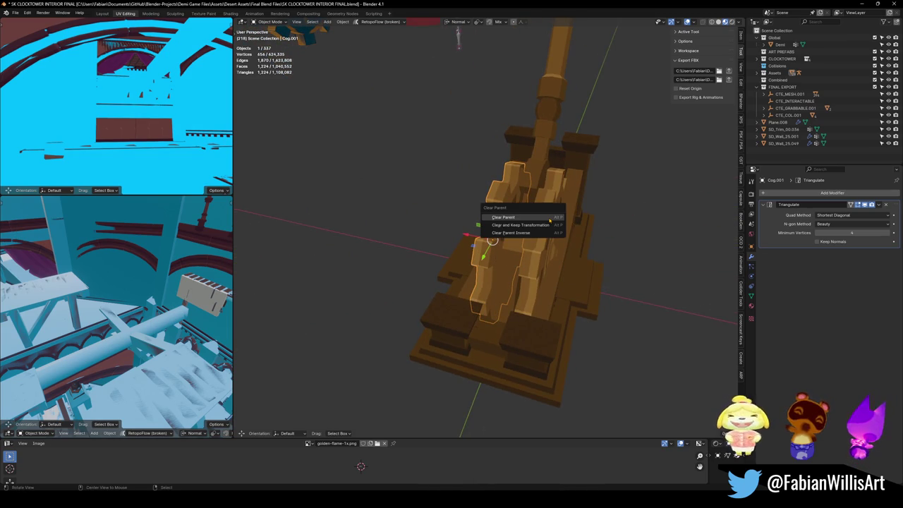
{"action": "left_click", "coordinate": [548, 218]}
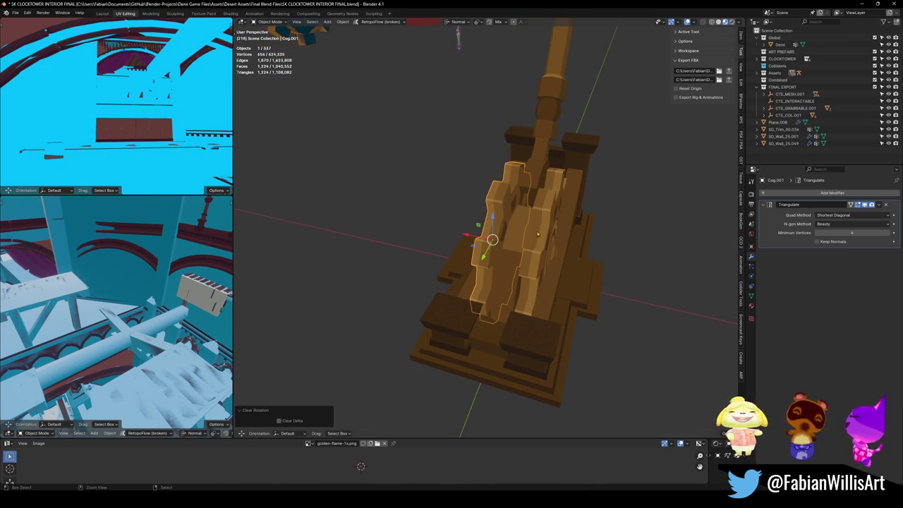
{"action": "left_click", "coordinate": [549, 233]}
Clear Cog.002's rotation, unparent it, then minimise Blender to the desktop.
{"action": "left_click", "coordinate": [532, 247]}
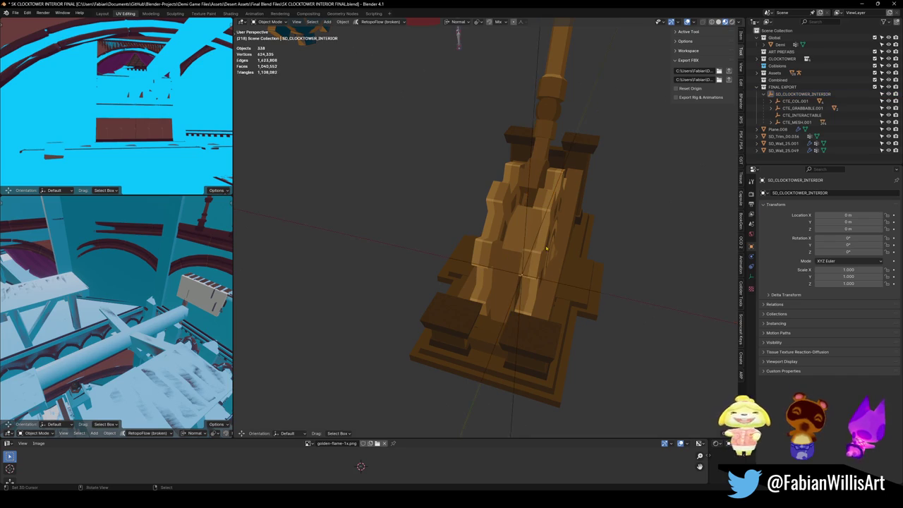
{"action": "left_click", "coordinate": [557, 252]}
{"action": "key", "text": "alt+r"}
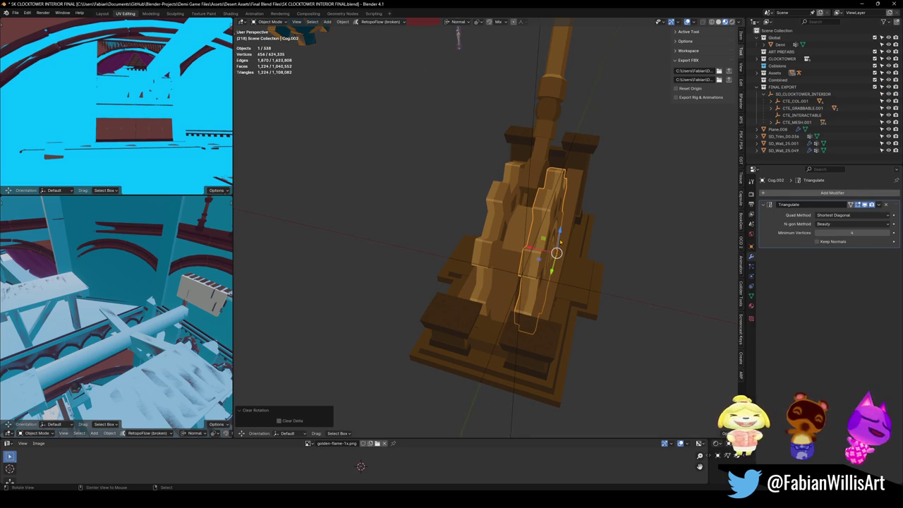
{"action": "key", "text": "alt+p"}
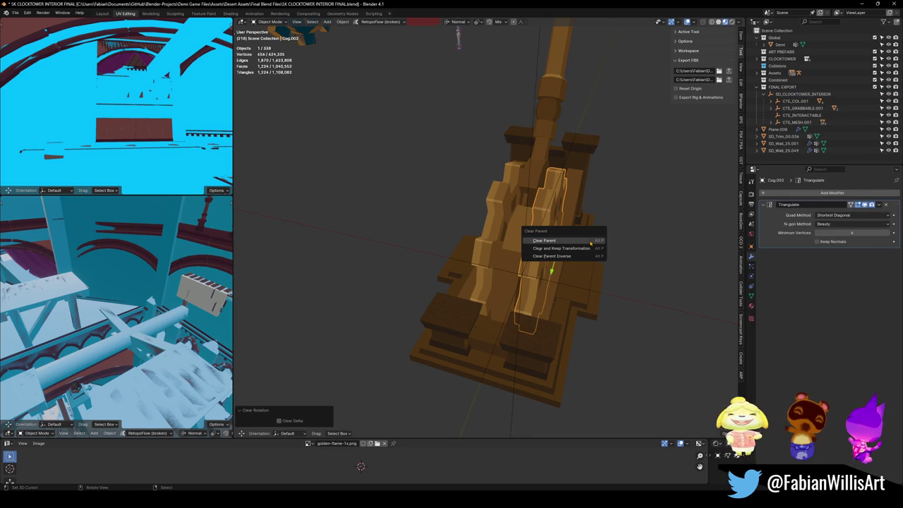
{"action": "left_click", "coordinate": [590, 243]}
{"action": "left_click", "coordinate": [596, 231]}
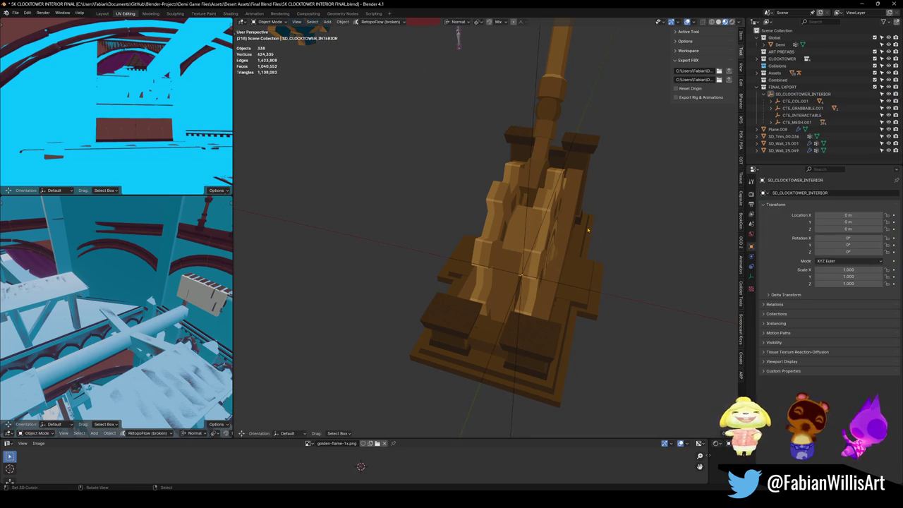
{"action": "scroll", "coordinate": [591, 230], "scroll_direction": "down", "scroll_amount": 4}
{"action": "left_click", "coordinate": [858, 4]}
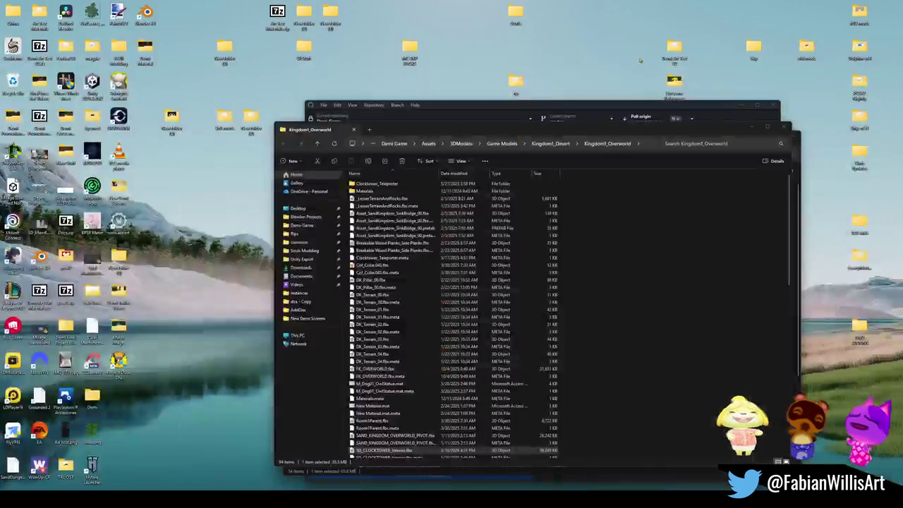
Back in Unity, inspect the Handle, Cog.002 and the whole Dng1_Switch_00 model.
{"action": "key", "text": "alt+Tab"}
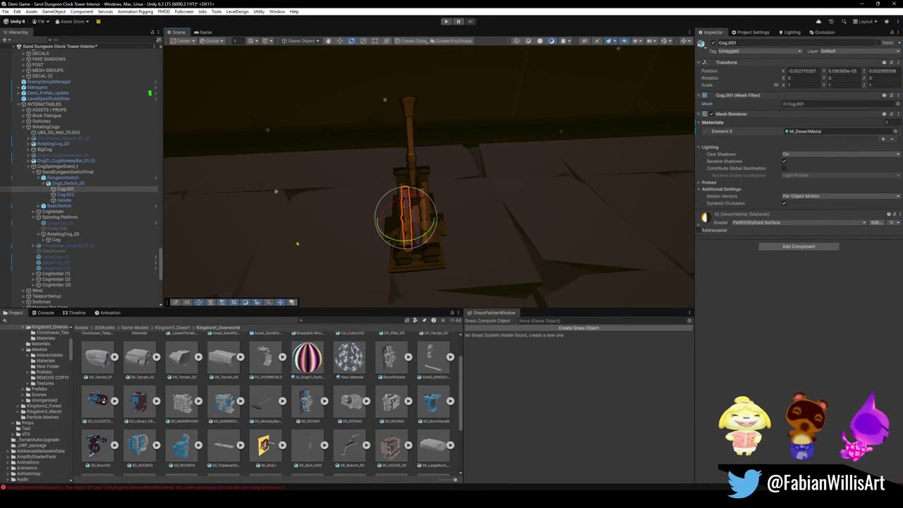
{"action": "left_click", "coordinate": [65, 201]}
{"action": "left_click", "coordinate": [72, 196]}
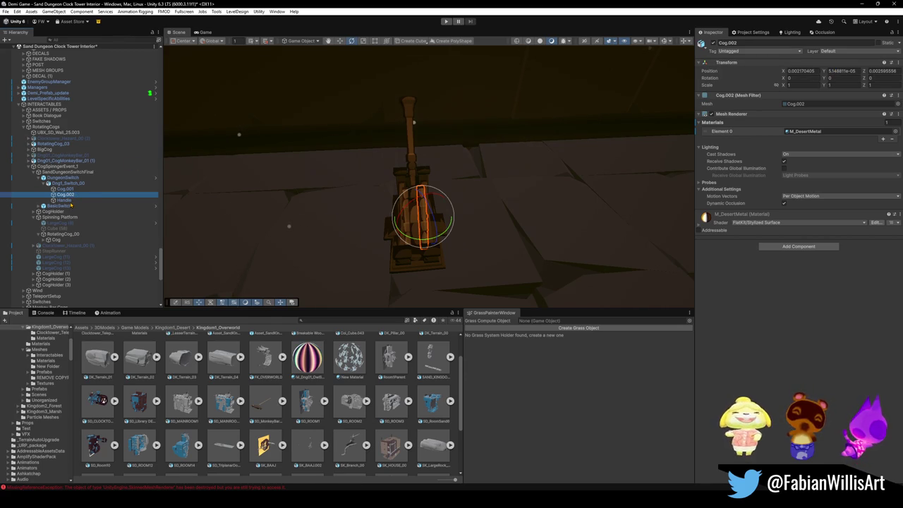
{"action": "left_click", "coordinate": [70, 200]}
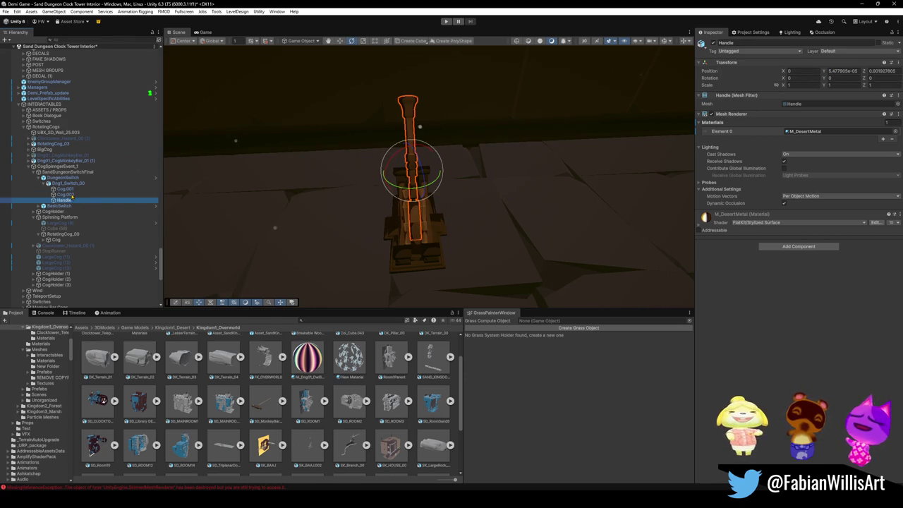
{"action": "left_click", "coordinate": [71, 194]}
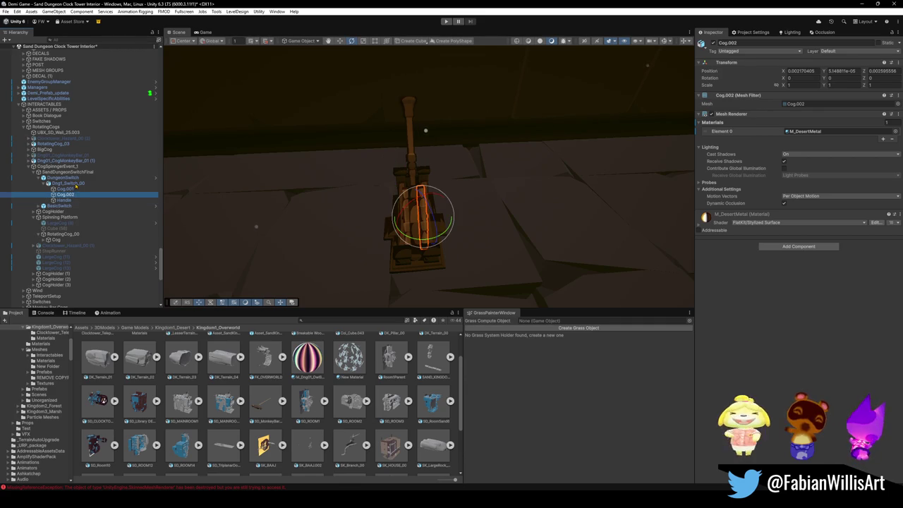
{"action": "left_click", "coordinate": [76, 184]}
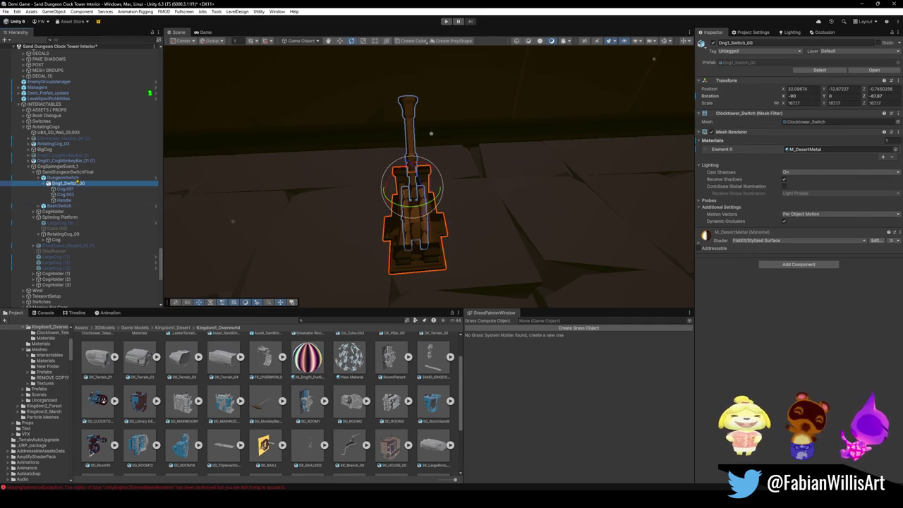
Set Dng1_Switch_00's Z rotation to 0 and check Cog.001, Cog.002 and Handle.
{"action": "left_click", "coordinate": [874, 96]}
{"action": "type", "text": "0"}
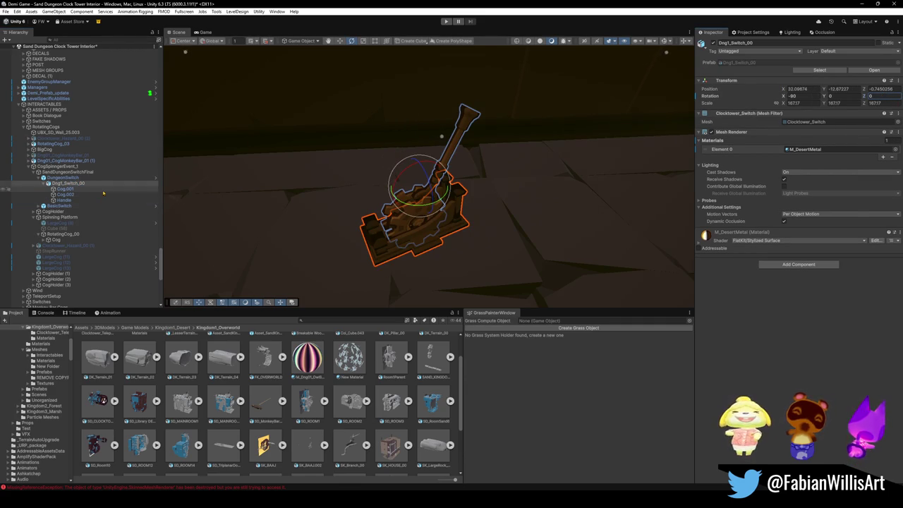
{"action": "mouse_move", "coordinate": [487, 197]}
{"action": "left_mouse_down"}
{"action": "mouse_move", "coordinate": [543, 211]}
{"action": "mouse_move", "coordinate": [479, 198]}
{"action": "mouse_move", "coordinate": [475, 238]}
{"action": "mouse_move", "coordinate": [486, 236]}
{"action": "left_mouse_up"}
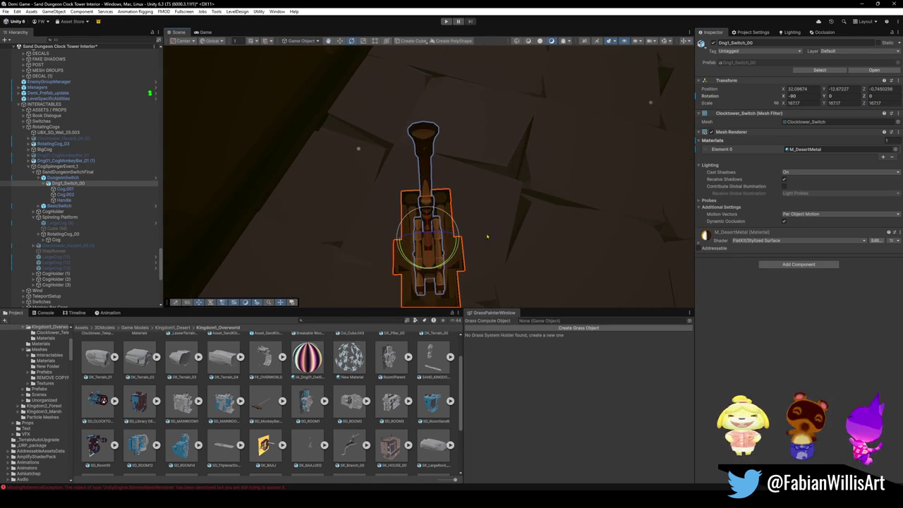
{"action": "left_click", "coordinate": [62, 189]}
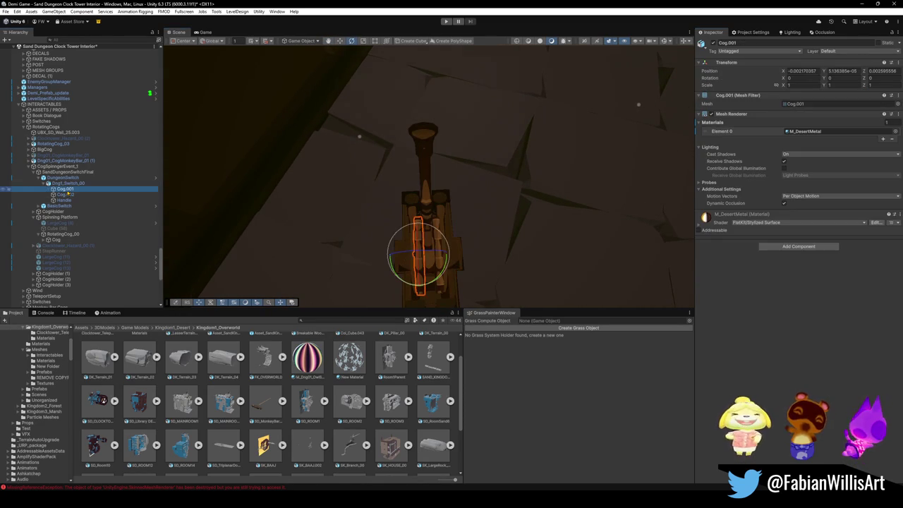
{"action": "left_click", "coordinate": [62, 195]}
{"action": "left_click", "coordinate": [63, 200]}
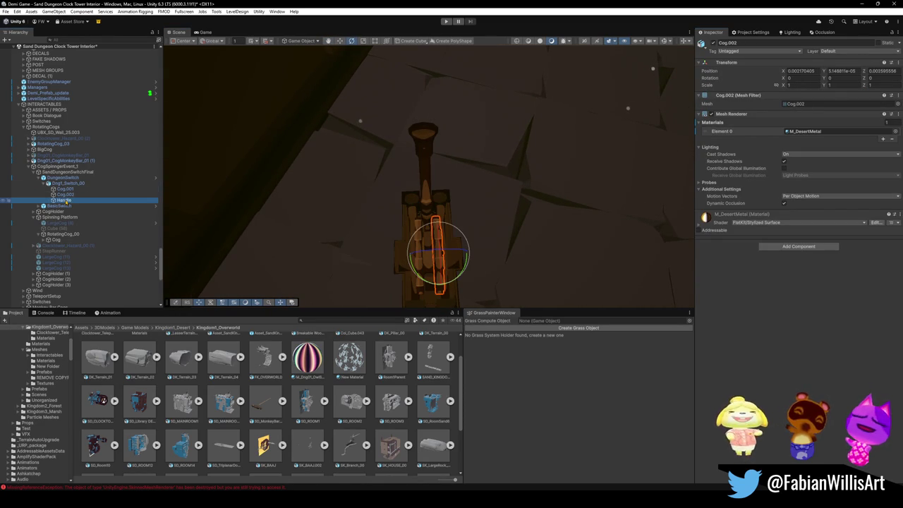
{"action": "left_click", "coordinate": [69, 183]}
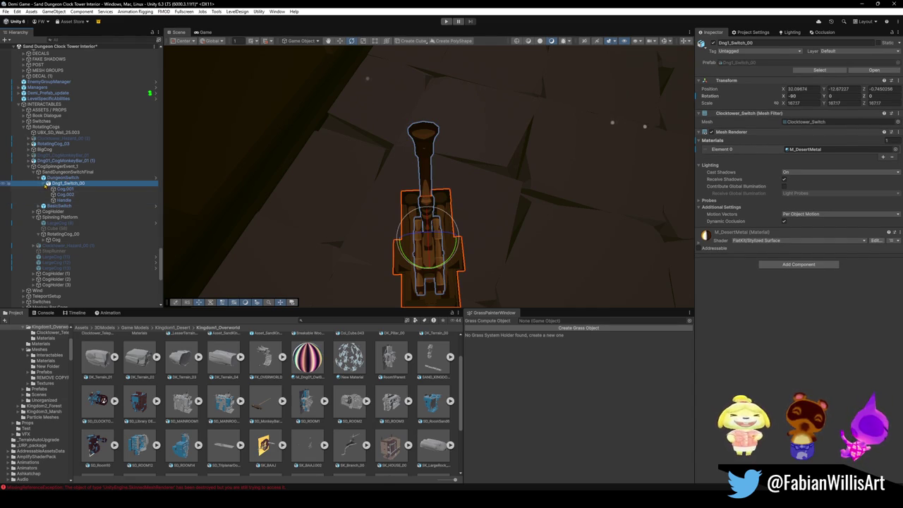
Collapse the switch hierarchy and select the SandDungeonSwitchFinal parent object.
{"action": "left_click", "coordinate": [43, 183]}
{"action": "left_click", "coordinate": [38, 177]}
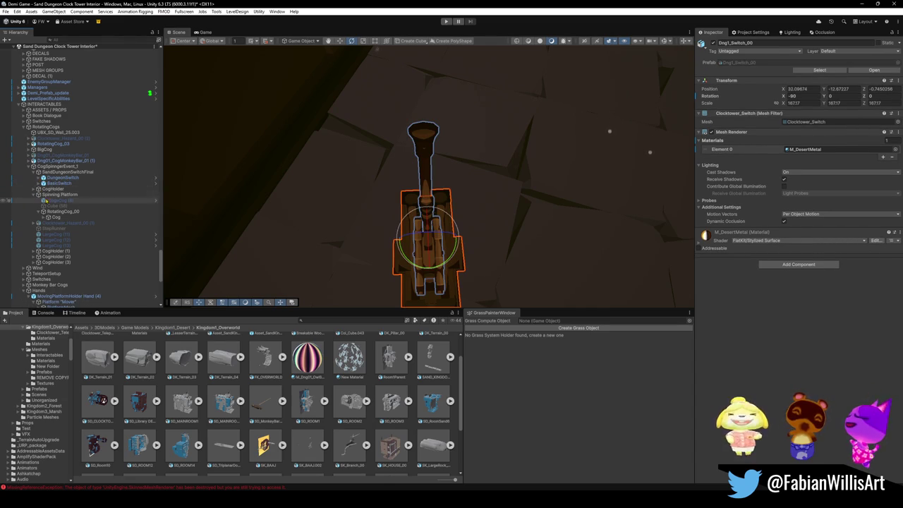
{"action": "left_click", "coordinate": [55, 183]}
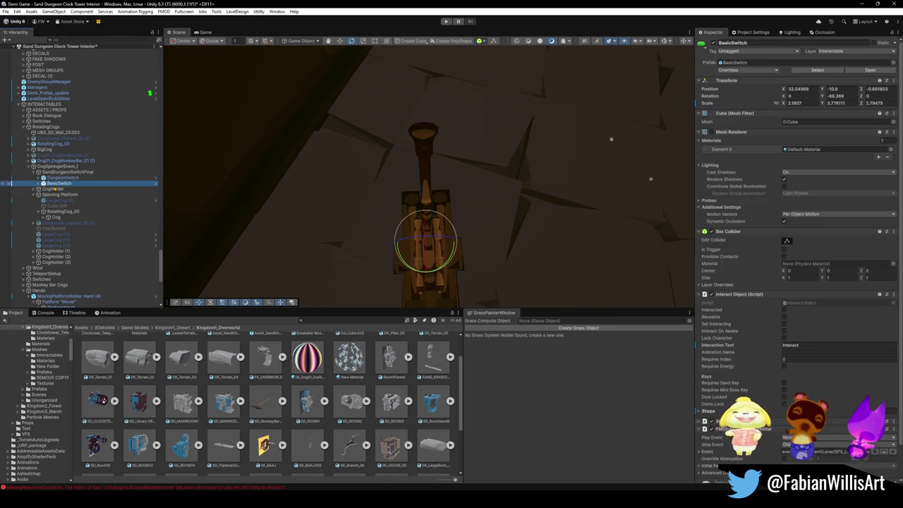
{"action": "left_click", "coordinate": [60, 177]}
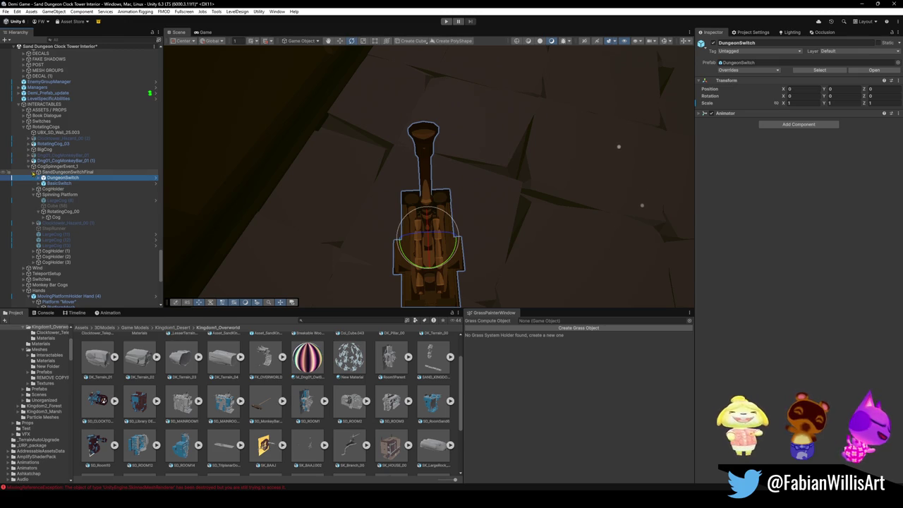
{"action": "left_click", "coordinate": [33, 172]}
{"action": "left_click", "coordinate": [53, 177]}
{"action": "left_click", "coordinate": [60, 173]}
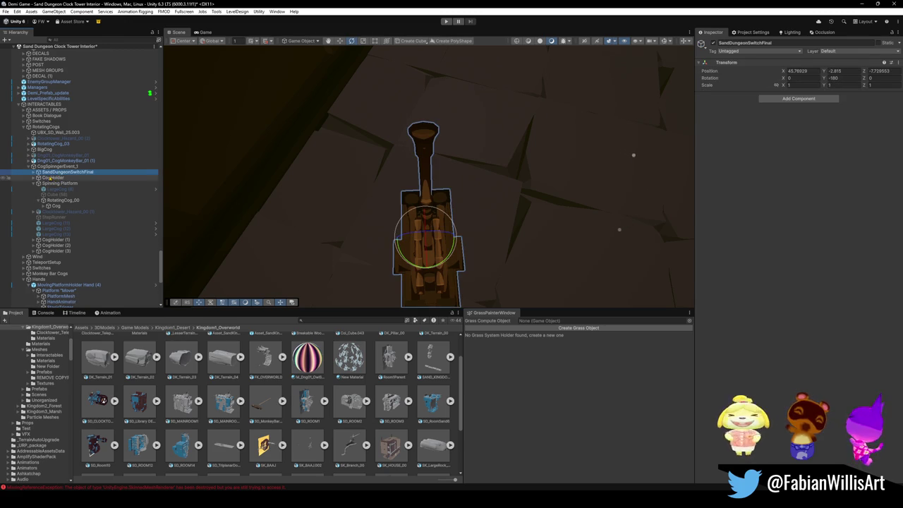
Frame the lever, hide scene gizmos, and tip SandDungeonSwitchFinal onto its side at X −90.
{"action": "left_click_drag", "start_coordinate": [494, 184], "coordinate": [419, 110]}
{"action": "key", "text": "f"}
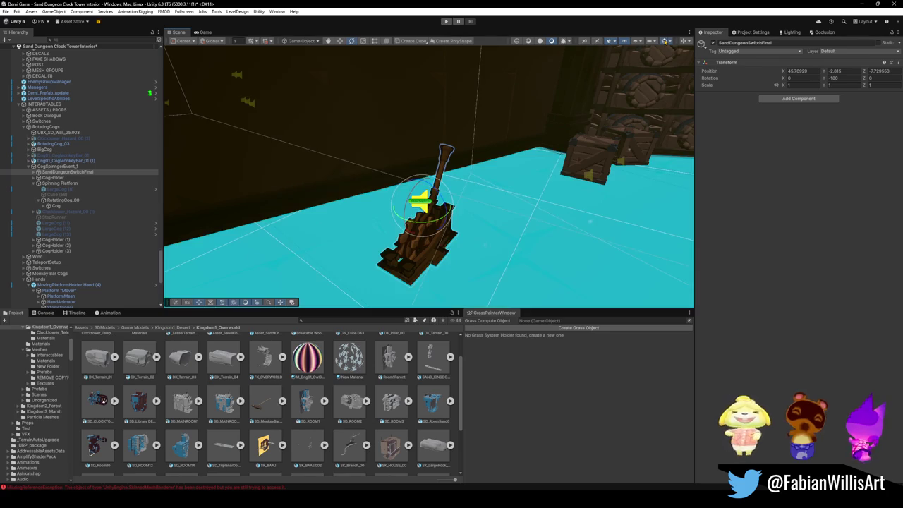
{"action": "mouse_move", "coordinate": [557, 130]}
{"action": "left_mouse_down"}
{"action": "mouse_move", "coordinate": [585, 125]}
{"action": "mouse_move", "coordinate": [621, 61]}
{"action": "left_mouse_up"}
{"action": "left_click", "coordinate": [653, 40]}
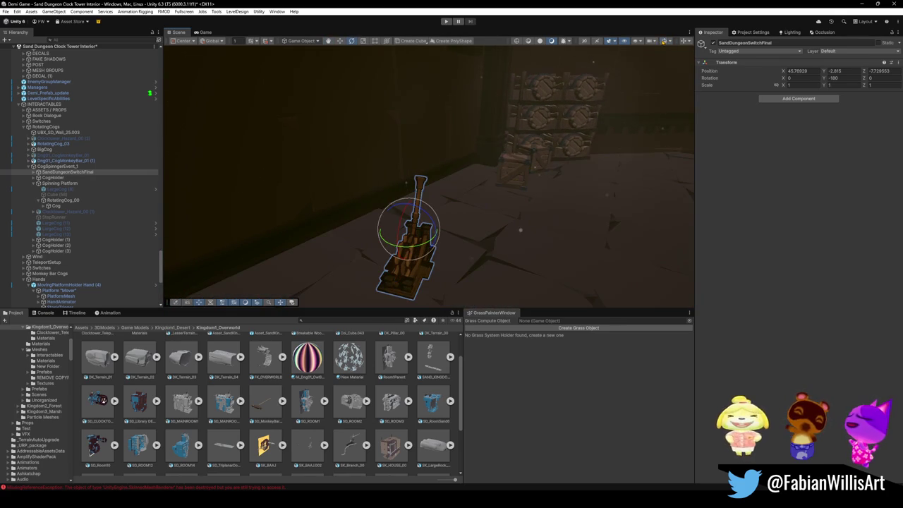
{"action": "left_click", "coordinate": [28, 171]}
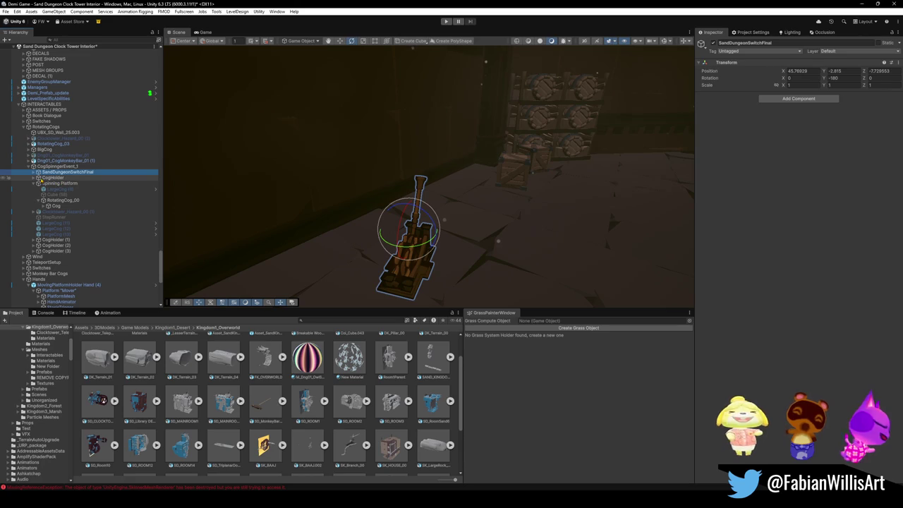
{"action": "left_click", "coordinate": [39, 182]}
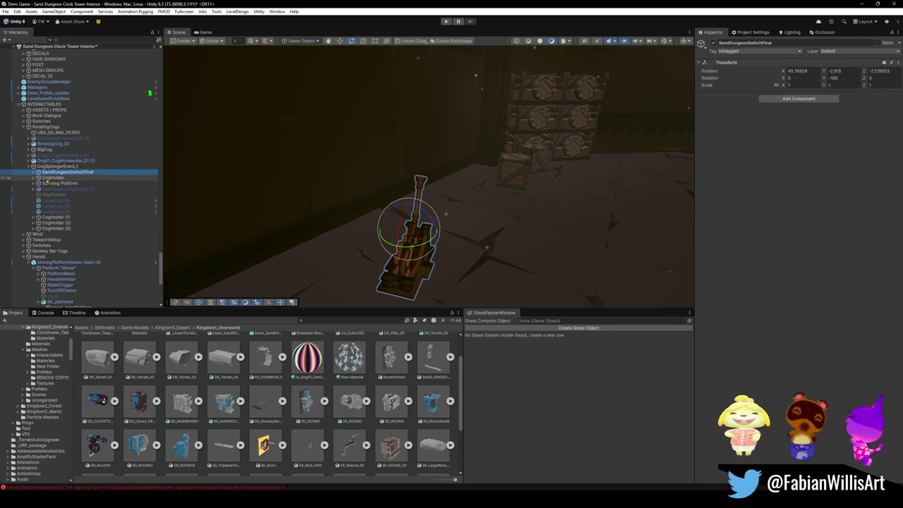
{"action": "left_click_drag", "start_coordinate": [403, 225], "coordinate": [384, 313]}
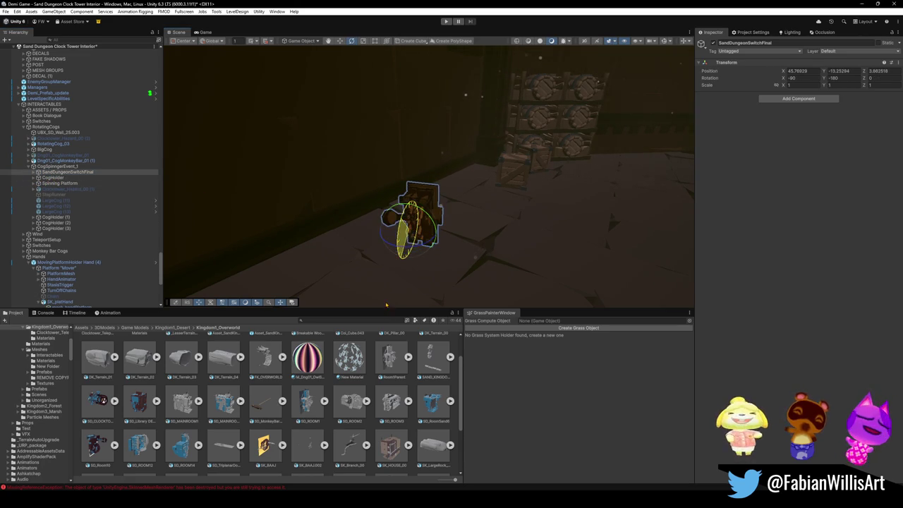
Turn the switch to Z rotation about −75 and move it along X and up Y.
{"action": "left_click_drag", "start_coordinate": [413, 248], "coordinate": [496, 274]}
{"action": "key", "text": "w"}
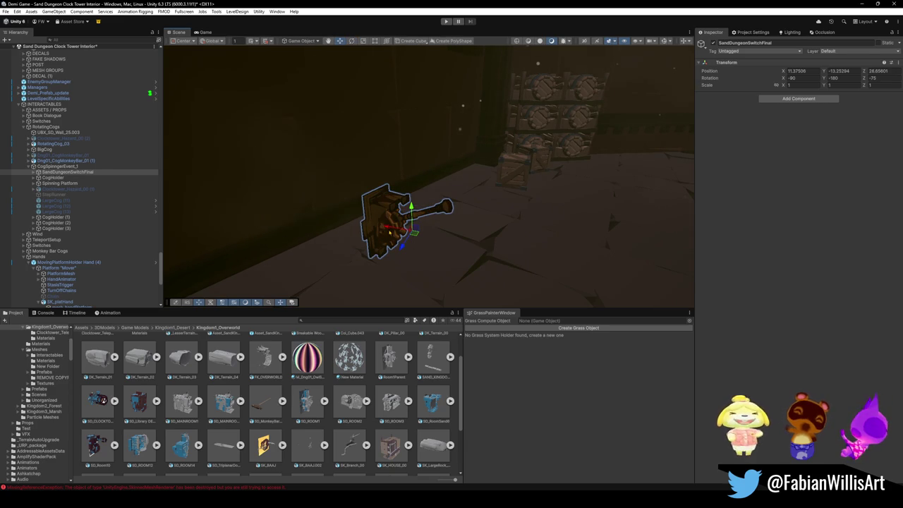
{"action": "mouse_move", "coordinate": [386, 227]}
{"action": "left_mouse_down"}
{"action": "mouse_move", "coordinate": [282, 216]}
{"action": "mouse_move", "coordinate": [336, 207]}
{"action": "mouse_move", "coordinate": [270, 189]}
{"action": "mouse_move", "coordinate": [407, 200]}
{"action": "mouse_move", "coordinate": [367, 197]}
{"action": "mouse_move", "coordinate": [522, 222]}
{"action": "left_mouse_up"}
{"action": "mouse_move", "coordinate": [406, 231]}
{"action": "left_mouse_down"}
{"action": "mouse_move", "coordinate": [394, 164]}
{"action": "mouse_move", "coordinate": [455, 196]}
{"action": "mouse_move", "coordinate": [543, 191]}
{"action": "mouse_move", "coordinate": [508, 198]}
{"action": "mouse_move", "coordinate": [558, 200]}
{"action": "mouse_move", "coordinate": [592, 230]}
{"action": "mouse_move", "coordinate": [504, 187]}
{"action": "mouse_move", "coordinate": [498, 207]}
{"action": "mouse_move", "coordinate": [489, 202]}
{"action": "left_mouse_up"}
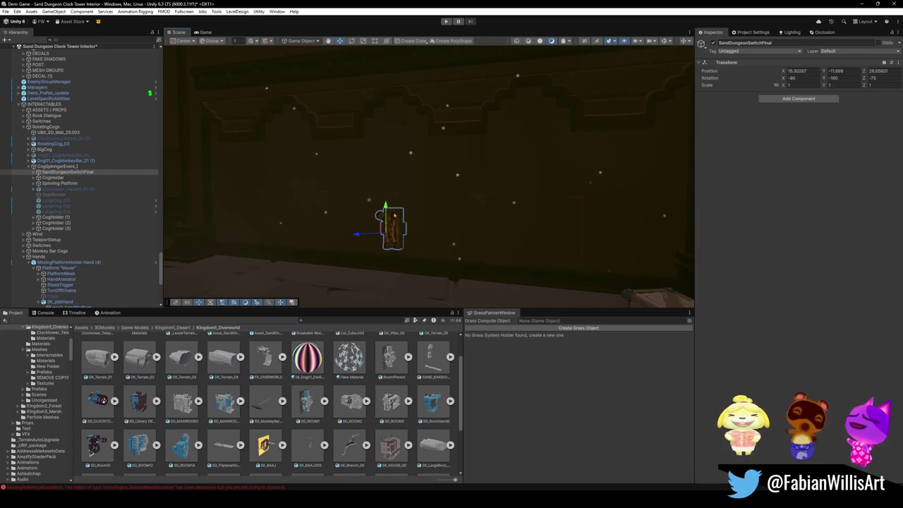
{"action": "mouse_move", "coordinate": [420, 210]}
{"action": "left_mouse_down"}
{"action": "mouse_move", "coordinate": [411, 76]}
{"action": "mouse_move", "coordinate": [419, 210]}
{"action": "mouse_move", "coordinate": [391, 193]}
{"action": "mouse_move", "coordinate": [326, 181]}
{"action": "mouse_move", "coordinate": [376, 183]}
{"action": "mouse_move", "coordinate": [335, 191]}
{"action": "left_mouse_up"}
Frame the switch, nudge it to 20.282, −11.96, 26.598, and view it in perspective.
{"action": "key", "text": "f"}
{"action": "mouse_move", "coordinate": [335, 191]}
{"action": "left_mouse_down"}
{"action": "mouse_move", "coordinate": [569, 192]}
{"action": "mouse_move", "coordinate": [536, 200]}
{"action": "mouse_move", "coordinate": [515, 191]}
{"action": "mouse_move", "coordinate": [456, 246]}
{"action": "mouse_move", "coordinate": [459, 221]}
{"action": "mouse_move", "coordinate": [371, 157]}
{"action": "mouse_move", "coordinate": [464, 181]}
{"action": "mouse_move", "coordinate": [359, 153]}
{"action": "mouse_move", "coordinate": [494, 113]}
{"action": "mouse_move", "coordinate": [516, 82]}
{"action": "mouse_move", "coordinate": [425, 119]}
{"action": "left_mouse_up"}
{"action": "key", "text": "x"}
{"action": "key", "text": "x"}
{"action": "key", "text": "x"}
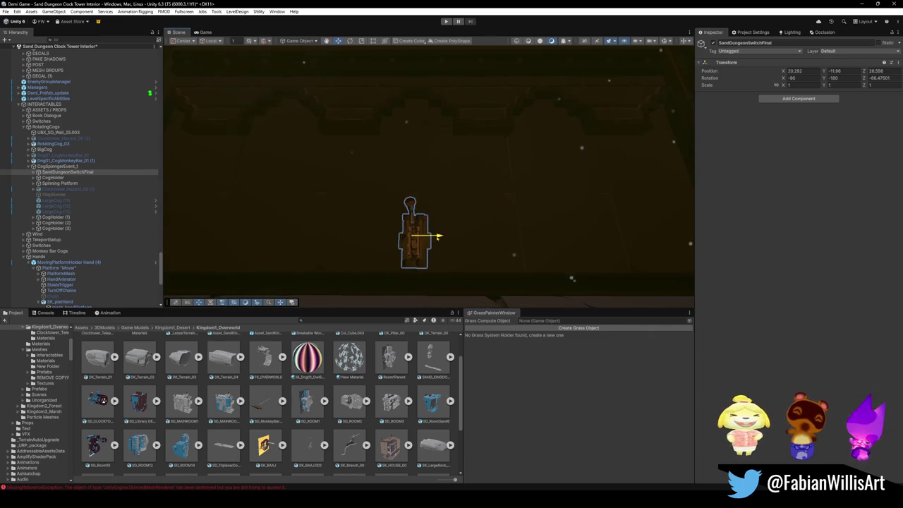
{"action": "mouse_move", "coordinate": [437, 177]}
{"action": "left_mouse_down"}
{"action": "mouse_move", "coordinate": [558, 244]}
{"action": "mouse_move", "coordinate": [529, 246]}
{"action": "left_mouse_up"}
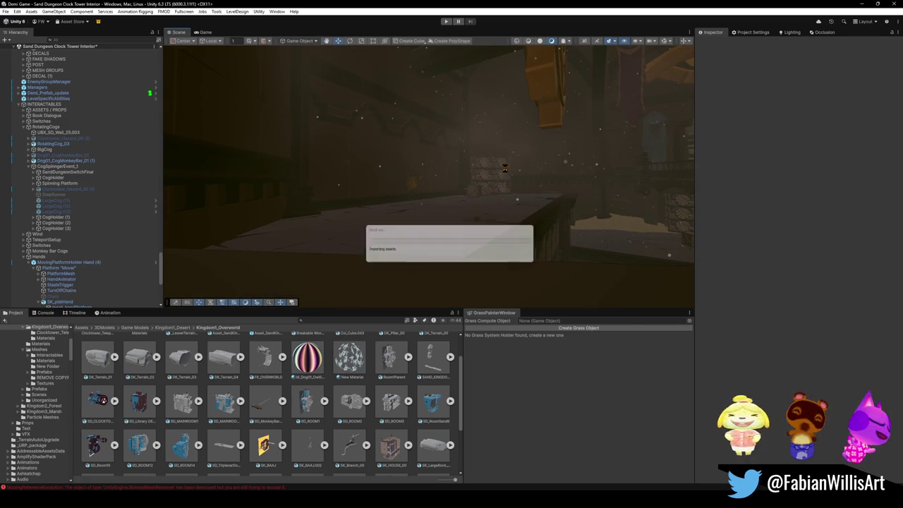
Look past the crates and hanging chain to the wall-mounted switch and select it.
{"action": "mouse_move", "coordinate": [512, 167]}
{"action": "left_mouse_down"}
{"action": "mouse_move", "coordinate": [445, 159]}
{"action": "mouse_move", "coordinate": [420, 183]}
{"action": "mouse_move", "coordinate": [496, 185]}
{"action": "mouse_move", "coordinate": [473, 192]}
{"action": "mouse_move", "coordinate": [471, 183]}
{"action": "mouse_move", "coordinate": [540, 173]}
{"action": "mouse_move", "coordinate": [530, 176]}
{"action": "left_mouse_up"}
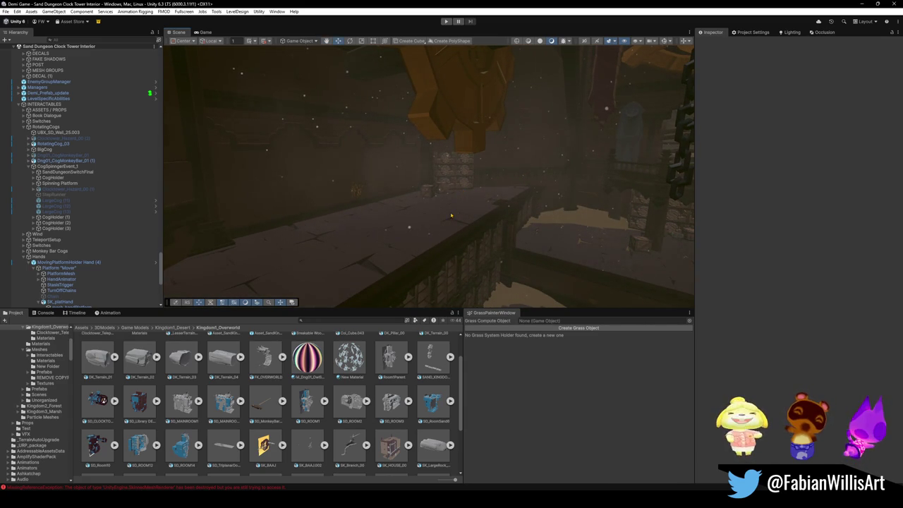
{"action": "left_click_drag", "start_coordinate": [425, 217], "coordinate": [478, 190]}
{"action": "mouse_move", "coordinate": [426, 205]}
{"action": "left_mouse_down"}
{"action": "mouse_move", "coordinate": [567, 209]}
{"action": "mouse_move", "coordinate": [544, 223]}
{"action": "mouse_move", "coordinate": [358, 219]}
{"action": "mouse_move", "coordinate": [439, 221]}
{"action": "mouse_move", "coordinate": [415, 211]}
{"action": "left_mouse_up"}
{"action": "left_click", "coordinate": [407, 200]}
Select Cog.001, expand its M_DesertMetal material, and set the Rim Color to white.
{"action": "left_click", "coordinate": [407, 198]}
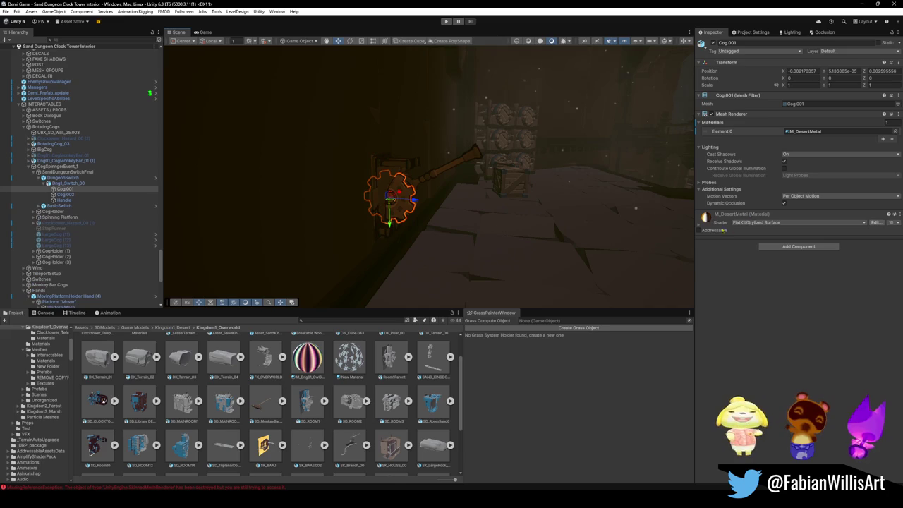
{"action": "left_click", "coordinate": [698, 225]}
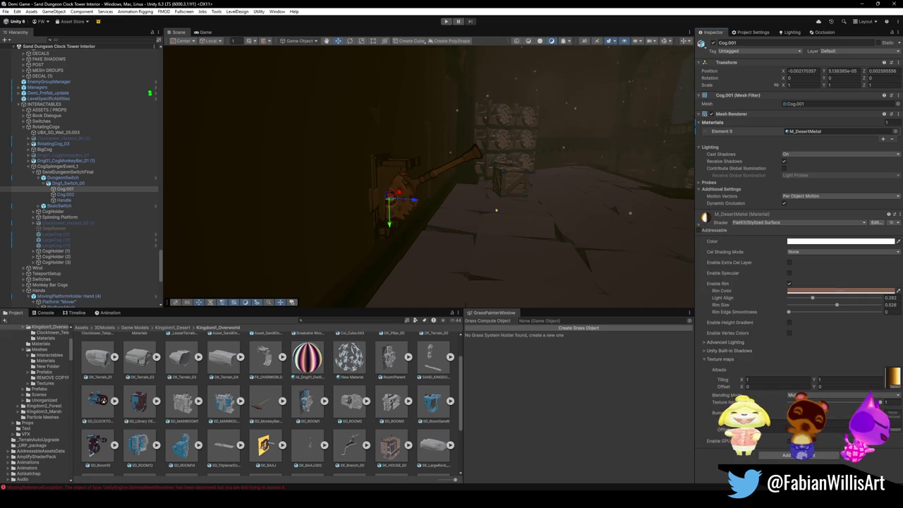
{"action": "scroll", "coordinate": [479, 208], "scroll_direction": "up", "scroll_amount": 5}
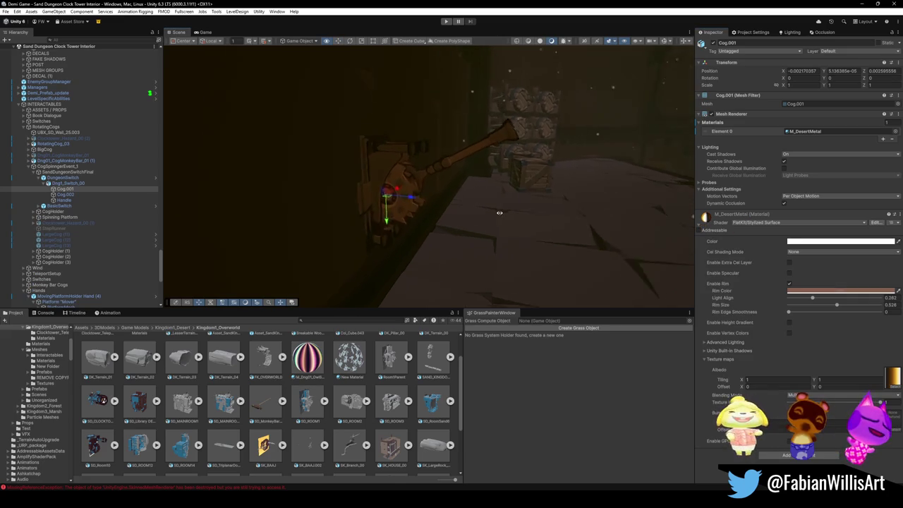
{"action": "left_click", "coordinate": [822, 291]}
{"action": "mouse_move", "coordinate": [865, 355]}
{"action": "left_mouse_down"}
{"action": "mouse_move", "coordinate": [827, 312]}
{"action": "mouse_move", "coordinate": [844, 355]}
{"action": "mouse_move", "coordinate": [864, 337]}
{"action": "mouse_move", "coordinate": [840, 307]}
{"action": "left_mouse_up"}
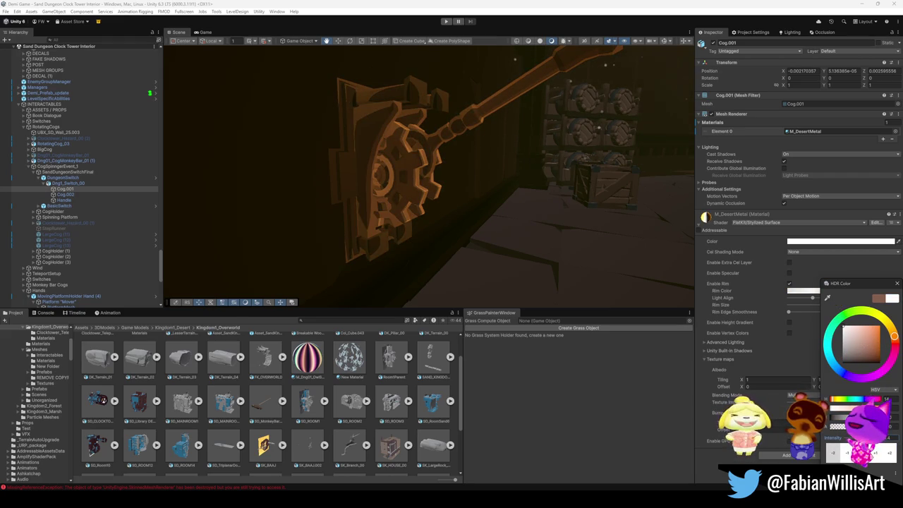
Orbit around the cog and handle and adjust the rim Light Align to 0.282.
{"action": "scroll", "coordinate": [533, 159], "scroll_direction": "down", "scroll_amount": 10}
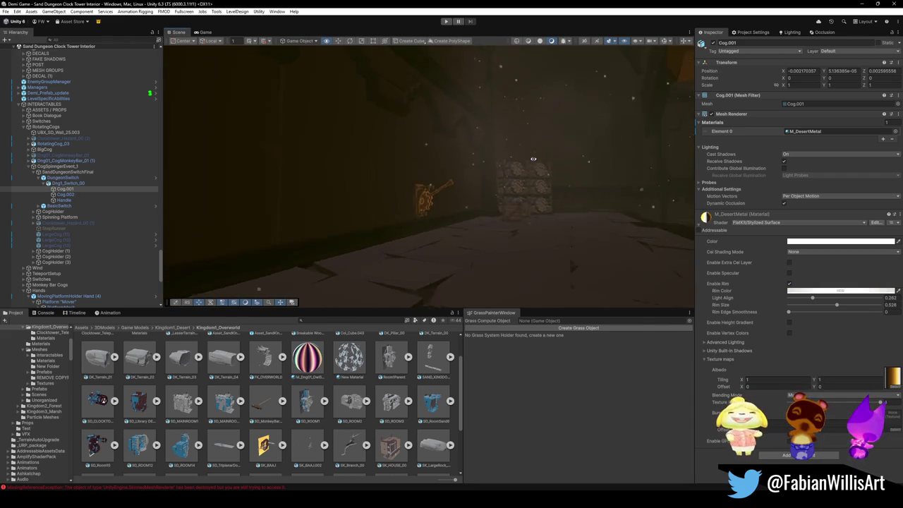
{"action": "scroll", "coordinate": [543, 172], "scroll_direction": "up", "scroll_amount": 10}
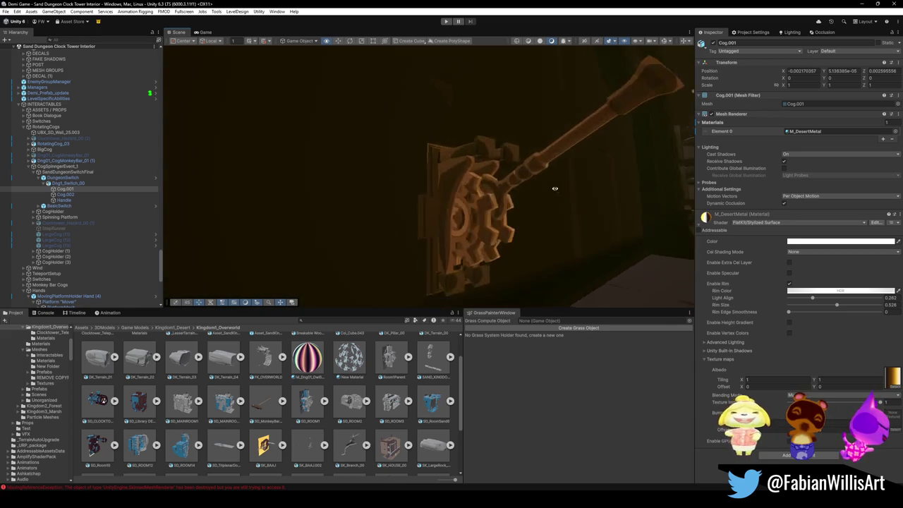
{"action": "mouse_move", "coordinate": [555, 189]}
{"action": "left_mouse_down"}
{"action": "mouse_move", "coordinate": [457, 199]}
{"action": "mouse_move", "coordinate": [596, 200]}
{"action": "mouse_move", "coordinate": [536, 211]}
{"action": "left_mouse_up"}
{"action": "mouse_move", "coordinate": [812, 299]}
{"action": "left_mouse_down"}
{"action": "mouse_move", "coordinate": [857, 298]}
{"action": "mouse_move", "coordinate": [789, 298]}
{"action": "mouse_move", "coordinate": [808, 315]}
{"action": "mouse_move", "coordinate": [835, 312]}
{"action": "mouse_move", "coordinate": [791, 312]}
{"action": "left_mouse_up"}
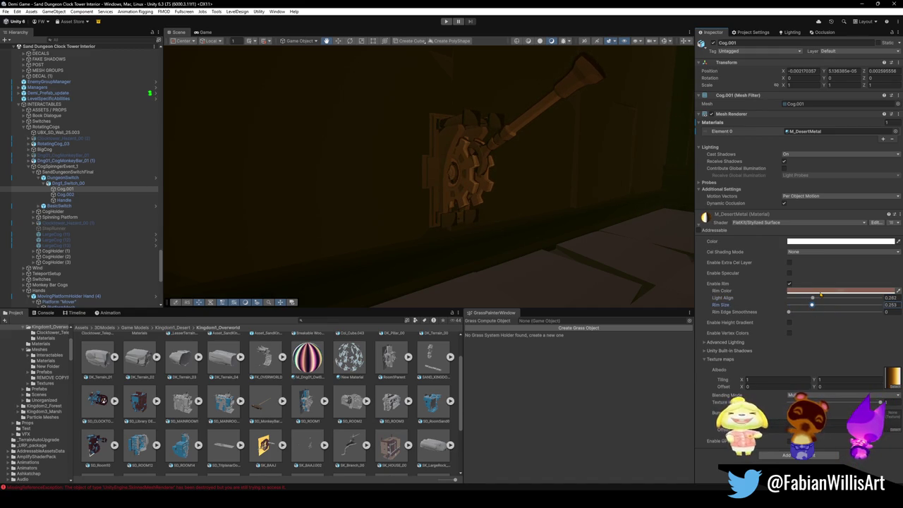
Set the rim colour white again, raise Light Align, and test the rim edge smoothness.
{"action": "left_click", "coordinate": [820, 292]}
{"action": "left_click_drag", "start_coordinate": [867, 354], "coordinate": [837, 327]}
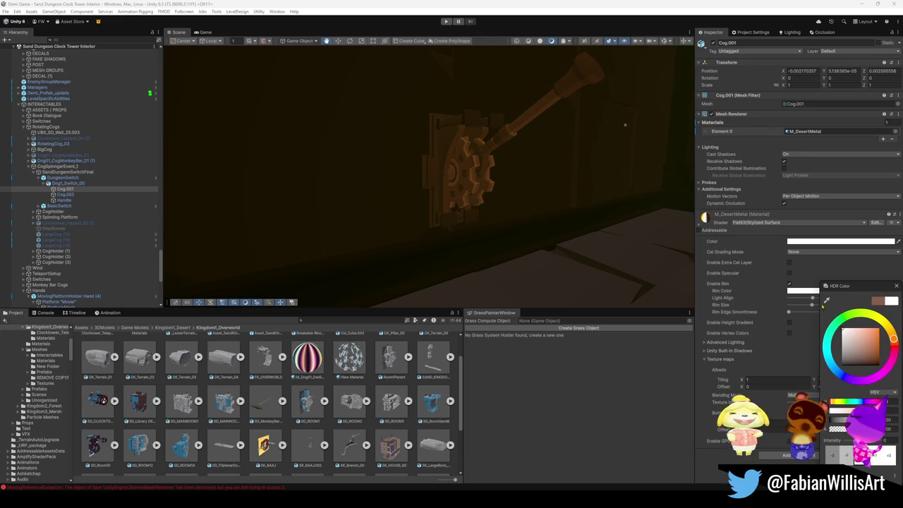
{"action": "left_click", "coordinate": [811, 297]}
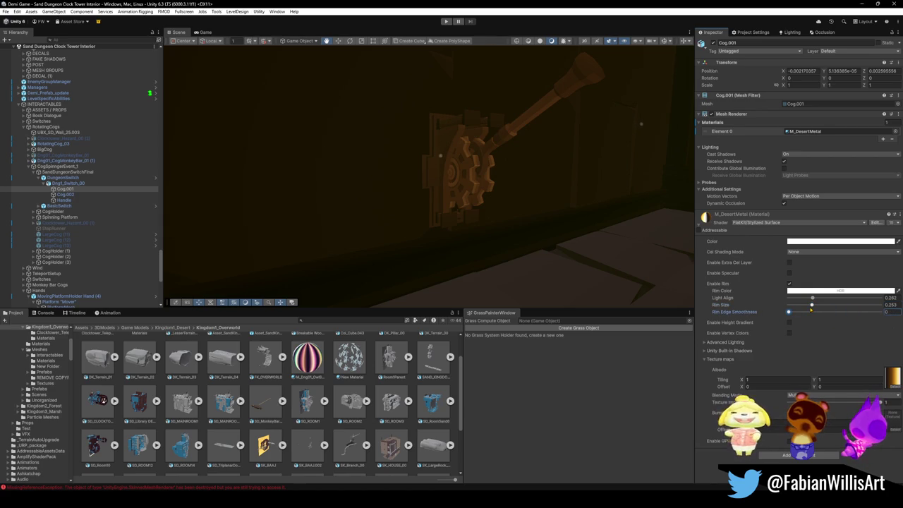
{"action": "mouse_move", "coordinate": [788, 311]}
{"action": "left_mouse_down"}
{"action": "mouse_move", "coordinate": [846, 311]}
{"action": "mouse_move", "coordinate": [789, 311]}
{"action": "left_mouse_up"}
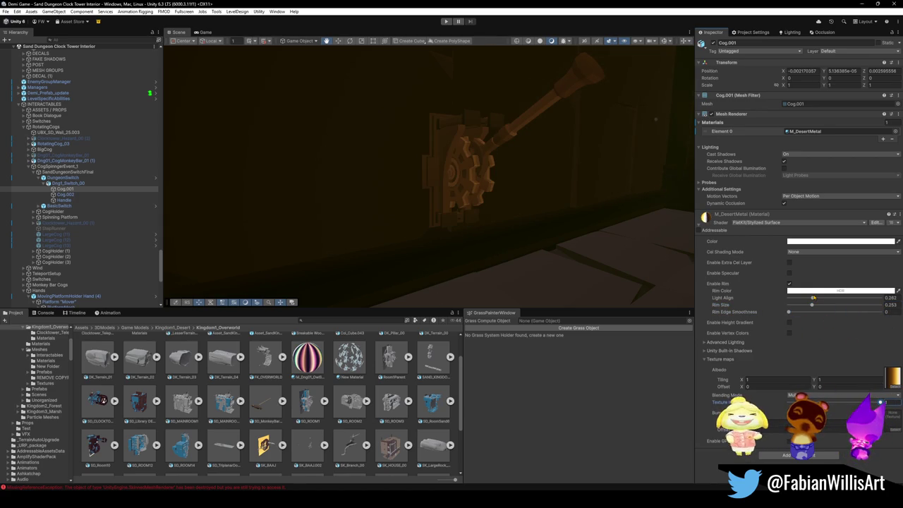
Brighten and tint the rim colour red, view the cog, then set it back to white.
{"action": "left_click", "coordinate": [792, 289]}
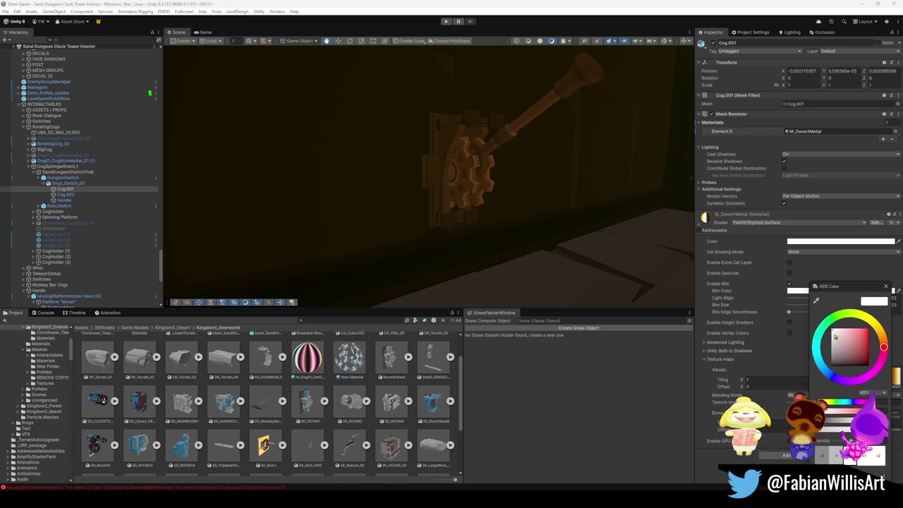
{"action": "left_click_drag", "start_coordinate": [838, 364], "coordinate": [864, 365]}
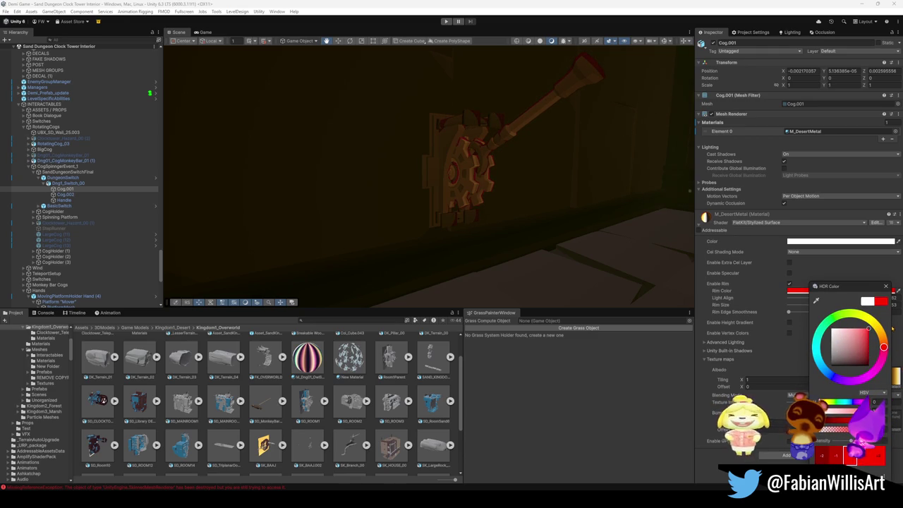
{"action": "mouse_move", "coordinate": [868, 328]}
{"action": "left_mouse_down"}
{"action": "mouse_move", "coordinate": [841, 330]}
{"action": "mouse_move", "coordinate": [867, 326]}
{"action": "left_mouse_up"}
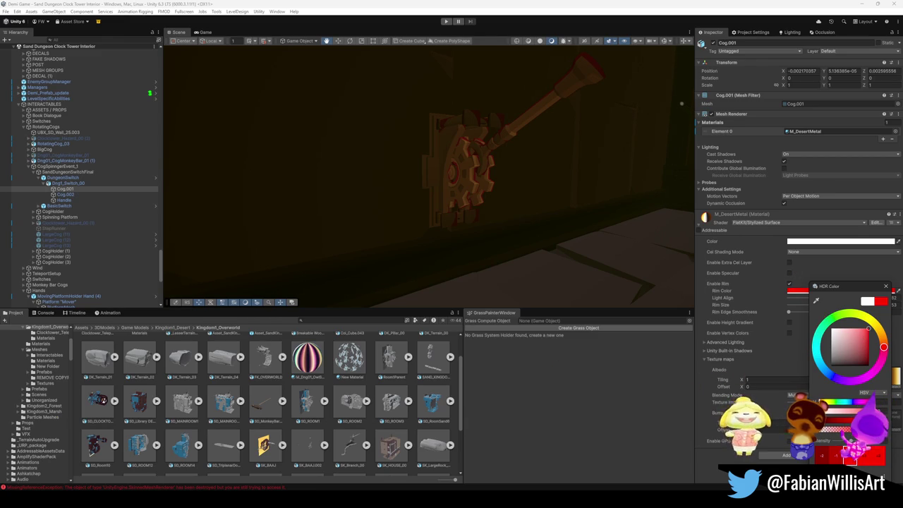
{"action": "key", "text": "Escape"}
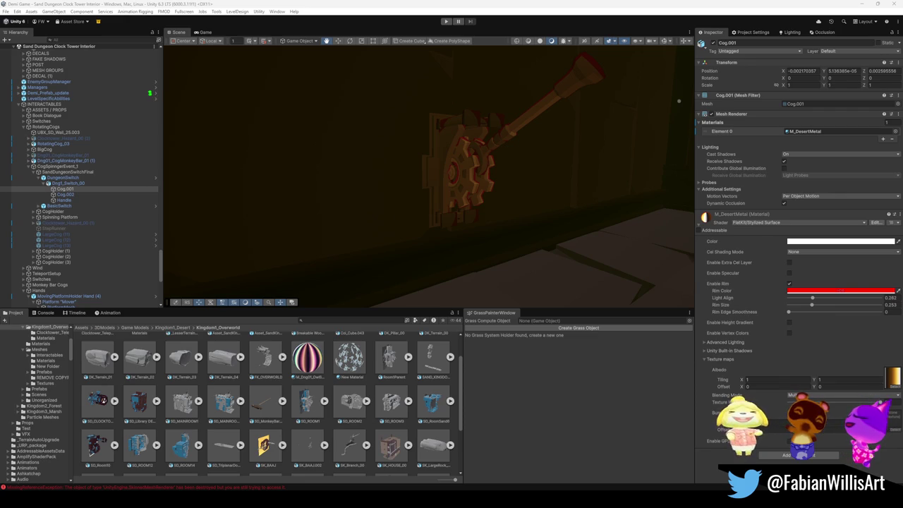
{"action": "left_click_drag", "start_coordinate": [510, 232], "coordinate": [603, 128]}
{"action": "left_click", "coordinate": [804, 291]}
{"action": "left_click", "coordinate": [815, 332]}
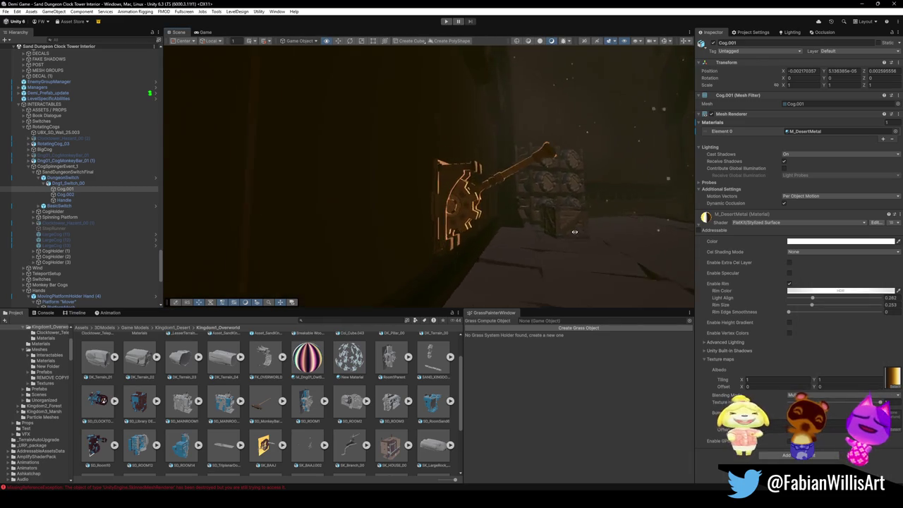
Adjust Light Align to 0.154 and Rim Size down to 0, viewing the cog's glow.
{"action": "left_click_drag", "start_coordinate": [813, 300], "coordinate": [870, 298]}
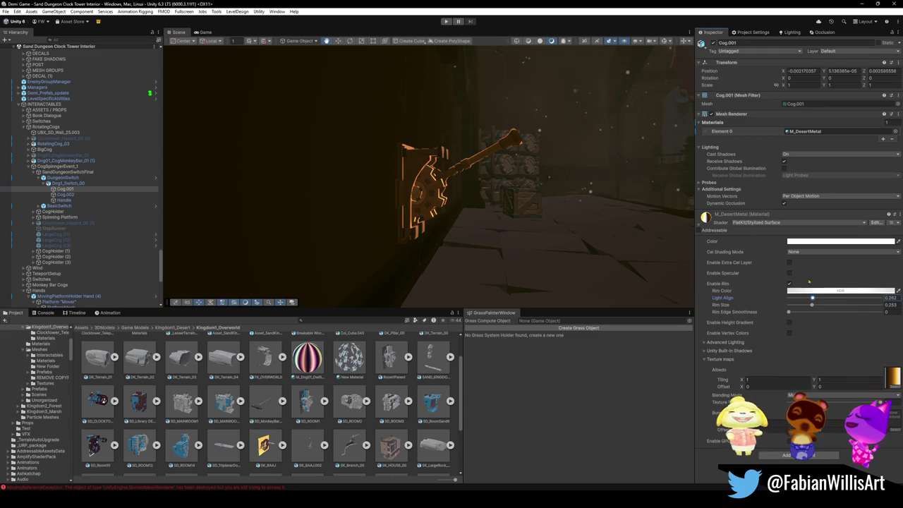
{"action": "mouse_move", "coordinate": [522, 233]}
{"action": "left_mouse_down"}
{"action": "mouse_move", "coordinate": [603, 238]}
{"action": "mouse_move", "coordinate": [555, 198]}
{"action": "left_mouse_up"}
{"action": "mouse_move", "coordinate": [573, 207]}
{"action": "left_mouse_down"}
{"action": "mouse_move", "coordinate": [543, 209]}
{"action": "mouse_move", "coordinate": [520, 196]}
{"action": "left_mouse_up"}
{"action": "mouse_move", "coordinate": [812, 304]}
{"action": "left_mouse_down"}
{"action": "mouse_move", "coordinate": [873, 313]}
{"action": "mouse_move", "coordinate": [839, 299]}
{"action": "mouse_move", "coordinate": [787, 300]}
{"action": "mouse_move", "coordinate": [810, 302]}
{"action": "mouse_move", "coordinate": [795, 300]}
{"action": "mouse_move", "coordinate": [790, 312]}
{"action": "mouse_move", "coordinate": [843, 311]}
{"action": "mouse_move", "coordinate": [788, 312]}
{"action": "left_mouse_up"}
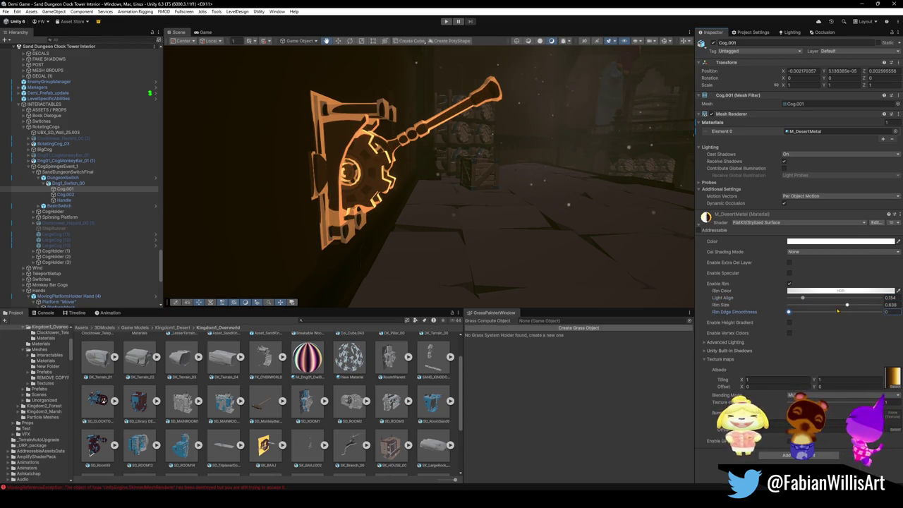
{"action": "left_click_drag", "start_coordinate": [846, 304], "coordinate": [788, 305]}
{"action": "mouse_move", "coordinate": [610, 153]}
{"action": "left_mouse_down"}
{"action": "mouse_move", "coordinate": [548, 224]}
{"action": "mouse_move", "coordinate": [467, 221]}
{"action": "mouse_move", "coordinate": [590, 244]}
{"action": "mouse_move", "coordinate": [623, 220]}
{"action": "mouse_move", "coordinate": [520, 201]}
{"action": "mouse_move", "coordinate": [534, 210]}
{"action": "mouse_move", "coordinate": [599, 168]}
{"action": "mouse_move", "coordinate": [555, 175]}
{"action": "mouse_move", "coordinate": [529, 193]}
{"action": "mouse_move", "coordinate": [542, 171]}
{"action": "left_mouse_up"}
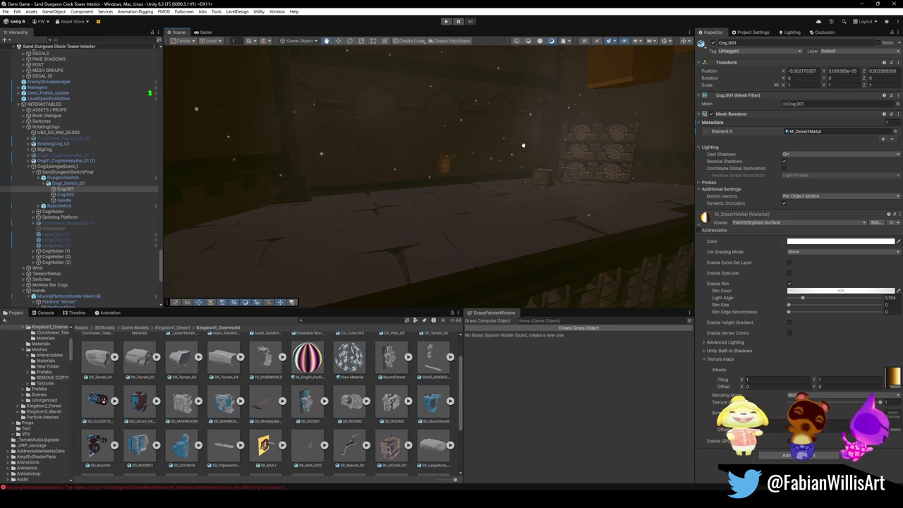
Fly through the level to the cog platform and frame Cog.001 from a higher angle.
{"action": "mouse_move", "coordinate": [505, 211]}
{"action": "left_mouse_down"}
{"action": "mouse_move", "coordinate": [648, 235]}
{"action": "mouse_move", "coordinate": [400, 182]}
{"action": "mouse_move", "coordinate": [496, 179]}
{"action": "left_mouse_up"}
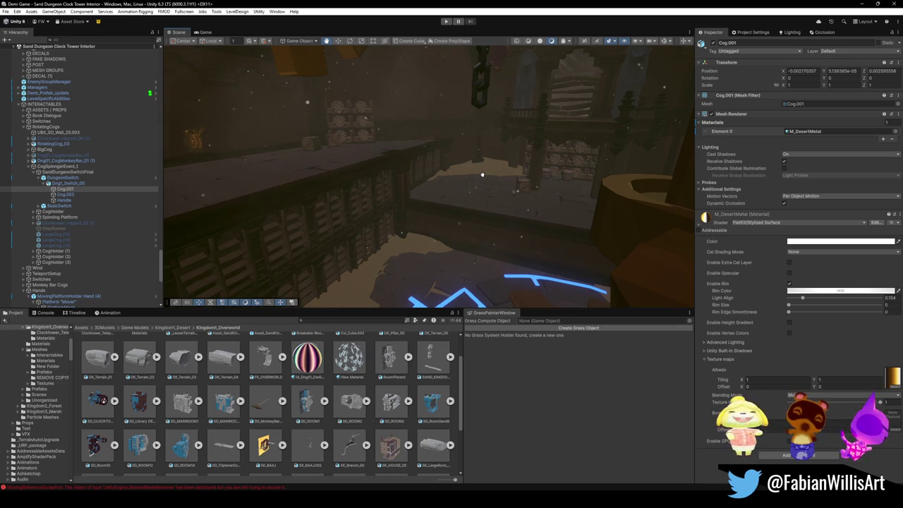
{"action": "left_click_drag", "start_coordinate": [489, 206], "coordinate": [444, 209]}
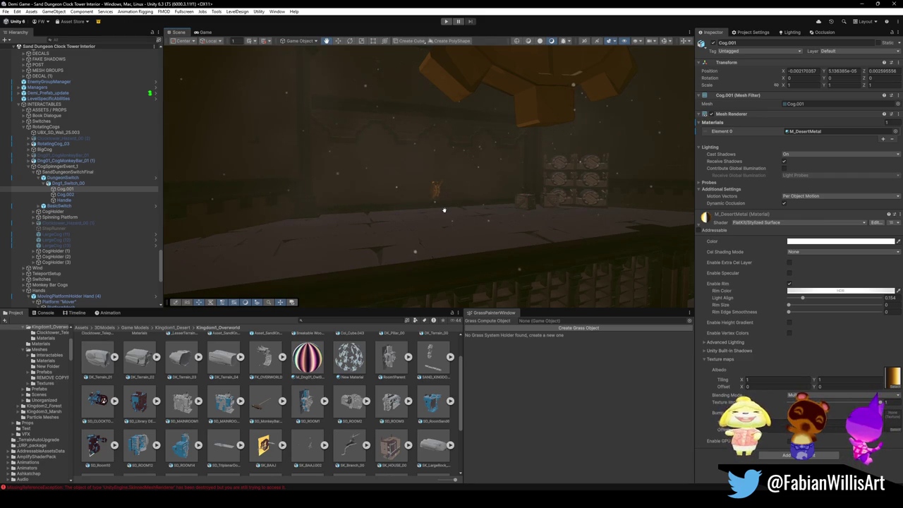
{"action": "key", "text": "f"}
{"action": "mouse_move", "coordinate": [579, 256]}
{"action": "left_mouse_down"}
{"action": "mouse_move", "coordinate": [478, 208]}
{"action": "mouse_move", "coordinate": [358, 183]}
{"action": "left_mouse_up"}
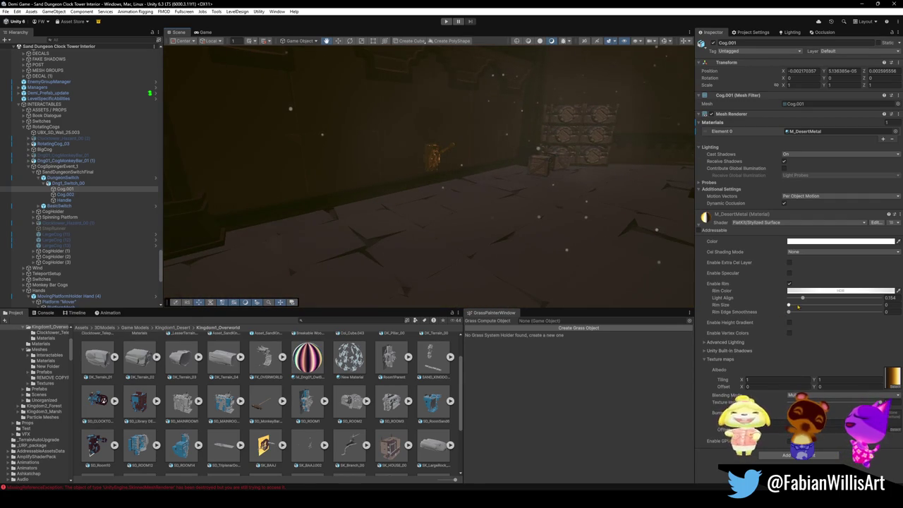
Set Rim Size to 0.081, then re-frame the cog and view it around the lever and from below.
{"action": "mouse_move", "coordinate": [788, 305]}
{"action": "left_mouse_down"}
{"action": "mouse_move", "coordinate": [814, 305]}
{"action": "mouse_move", "coordinate": [797, 308]}
{"action": "left_mouse_up"}
{"action": "key", "text": "f"}
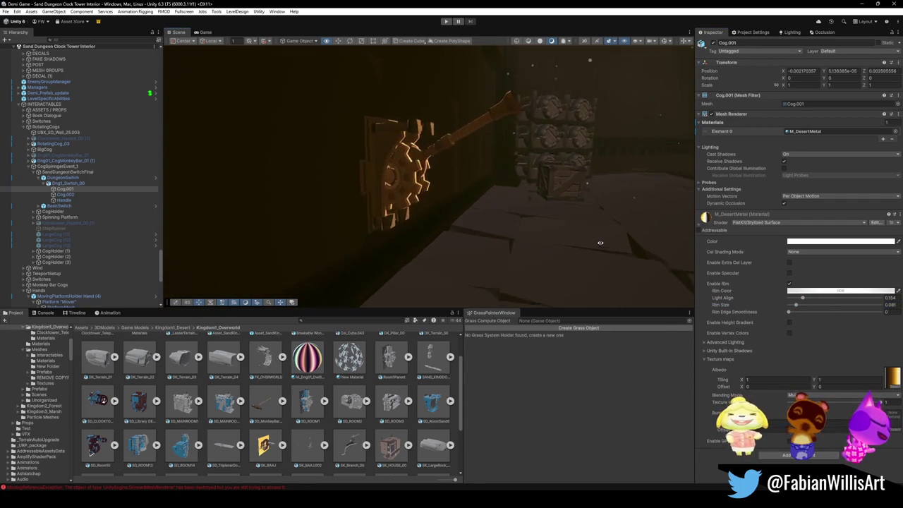
{"action": "left_click_drag", "start_coordinate": [600, 243], "coordinate": [818, 227]}
{"action": "key", "text": "f"}
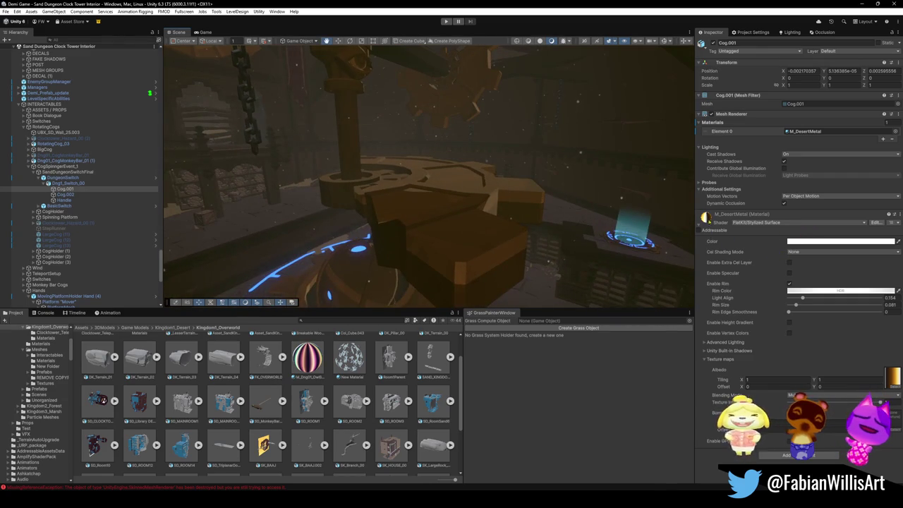
{"action": "mouse_move", "coordinate": [386, 222]}
{"action": "left_mouse_down"}
{"action": "mouse_move", "coordinate": [387, 208]}
{"action": "mouse_move", "coordinate": [547, 237]}
{"action": "mouse_move", "coordinate": [544, 226]}
{"action": "mouse_move", "coordinate": [594, 234]}
{"action": "mouse_move", "coordinate": [424, 206]}
{"action": "mouse_move", "coordinate": [458, 216]}
{"action": "left_mouse_up"}
Try Rim Size 0.139 and undo it, then raise Rim Size to 0.281 and orbit around the cog.
{"action": "left_click_drag", "start_coordinate": [796, 306], "coordinate": [802, 304]}
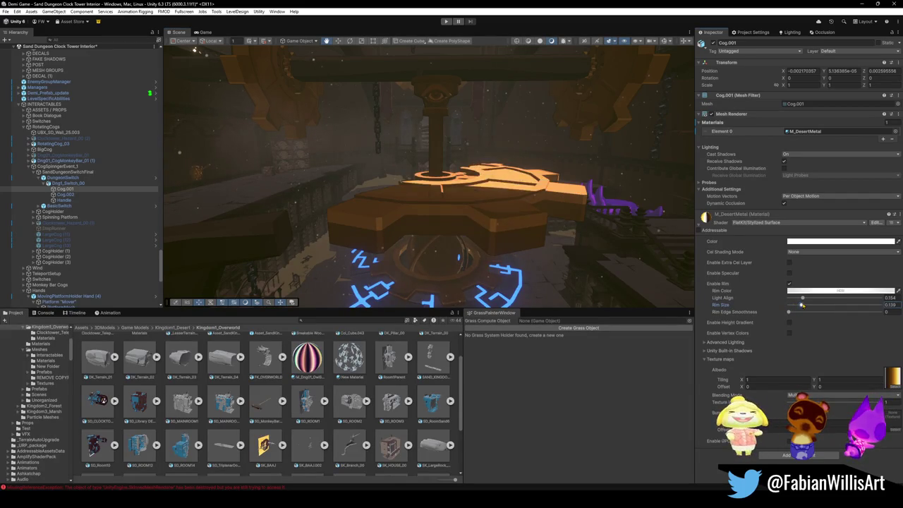
{"action": "key", "text": "ctrl+z"}
{"action": "mouse_move", "coordinate": [543, 224]}
{"action": "left_mouse_down"}
{"action": "mouse_move", "coordinate": [468, 226]}
{"action": "mouse_move", "coordinate": [520, 228]}
{"action": "mouse_move", "coordinate": [630, 274]}
{"action": "left_mouse_up"}
{"action": "mouse_move", "coordinate": [798, 307]}
{"action": "left_mouse_down"}
{"action": "mouse_move", "coordinate": [826, 308]}
{"action": "mouse_move", "coordinate": [794, 300]}
{"action": "mouse_move", "coordinate": [849, 302]}
{"action": "mouse_move", "coordinate": [826, 302]}
{"action": "left_mouse_up"}
{"action": "mouse_move", "coordinate": [634, 211]}
{"action": "left_mouse_down"}
{"action": "mouse_move", "coordinate": [614, 260]}
{"action": "mouse_move", "coordinate": [612, 249]}
{"action": "mouse_move", "coordinate": [510, 233]}
{"action": "mouse_move", "coordinate": [401, 234]}
{"action": "mouse_move", "coordinate": [475, 222]}
{"action": "mouse_move", "coordinate": [412, 225]}
{"action": "mouse_move", "coordinate": [437, 218]}
{"action": "left_mouse_up"}
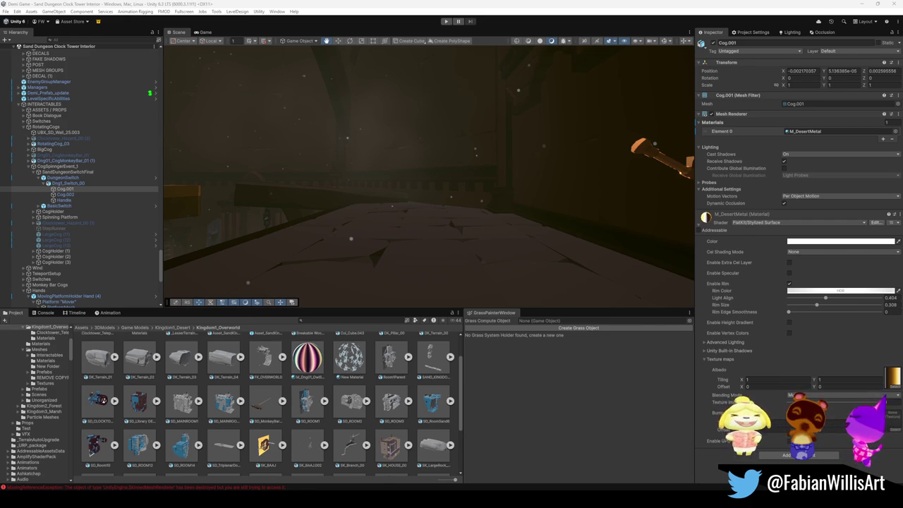
{"action": "key", "text": "s"}
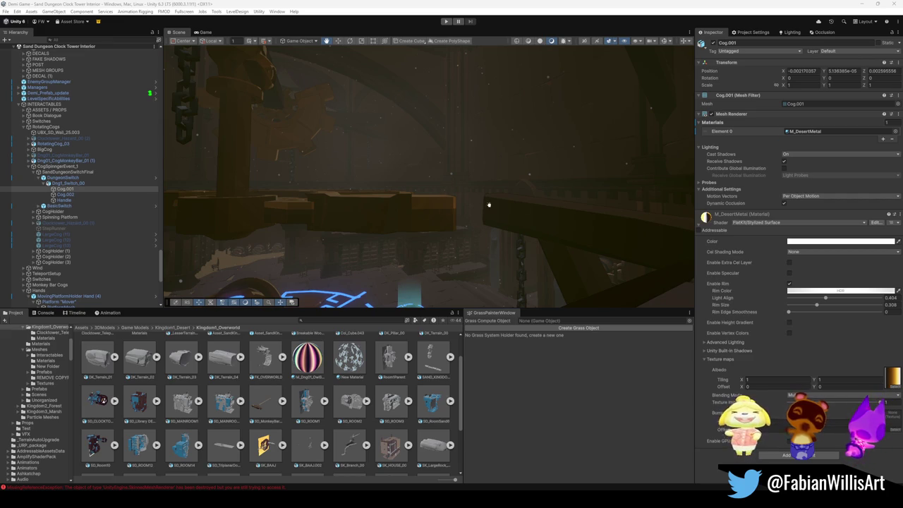
Frame Cog.001 on the switch and orbit around it to view the rim glow.
{"action": "key", "text": "f"}
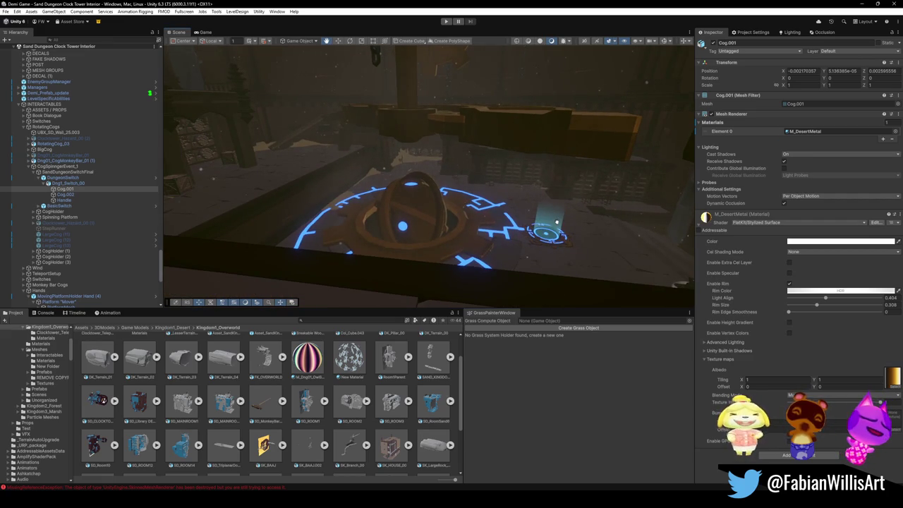
{"action": "mouse_move", "coordinate": [507, 237]}
{"action": "left_mouse_down"}
{"action": "mouse_move", "coordinate": [480, 226]}
{"action": "mouse_move", "coordinate": [464, 230]}
{"action": "mouse_move", "coordinate": [444, 188]}
{"action": "mouse_move", "coordinate": [450, 192]}
{"action": "left_mouse_up"}
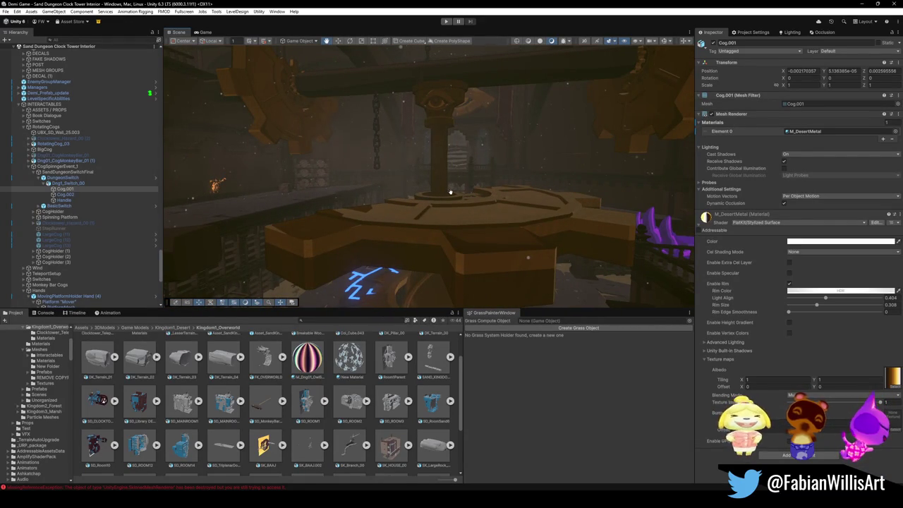
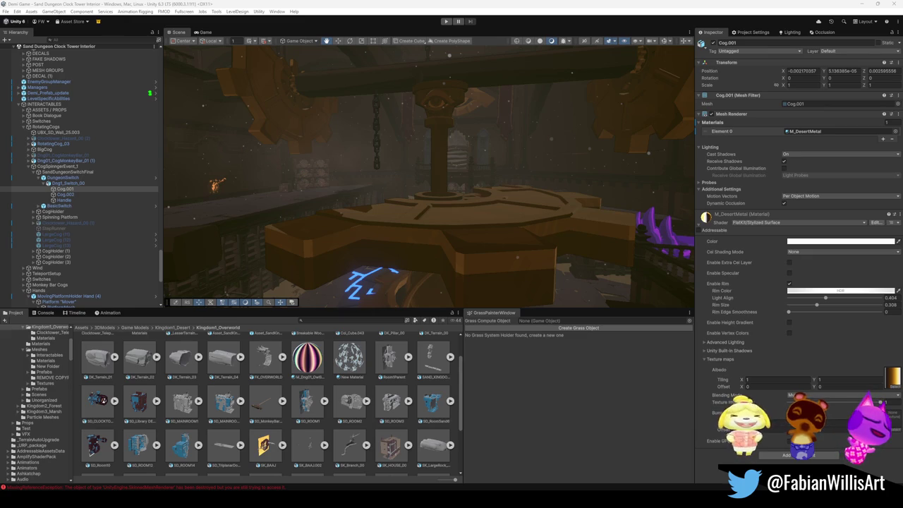
Lower the M_DesertMetal Rim Color HDR intensity to 2.5 on the cog lever.
{"action": "left_click_drag", "start_coordinate": [322, 210], "coordinate": [465, 200]}
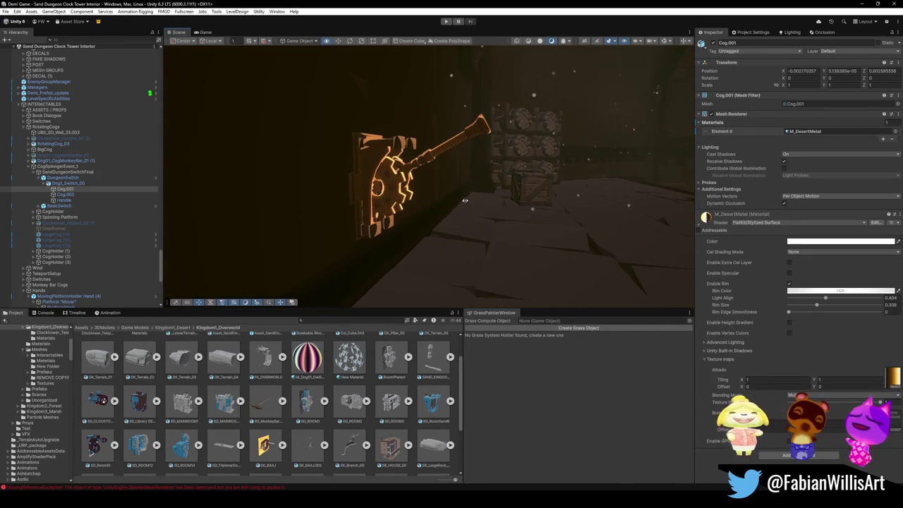
{"action": "left_click", "coordinate": [841, 291]}
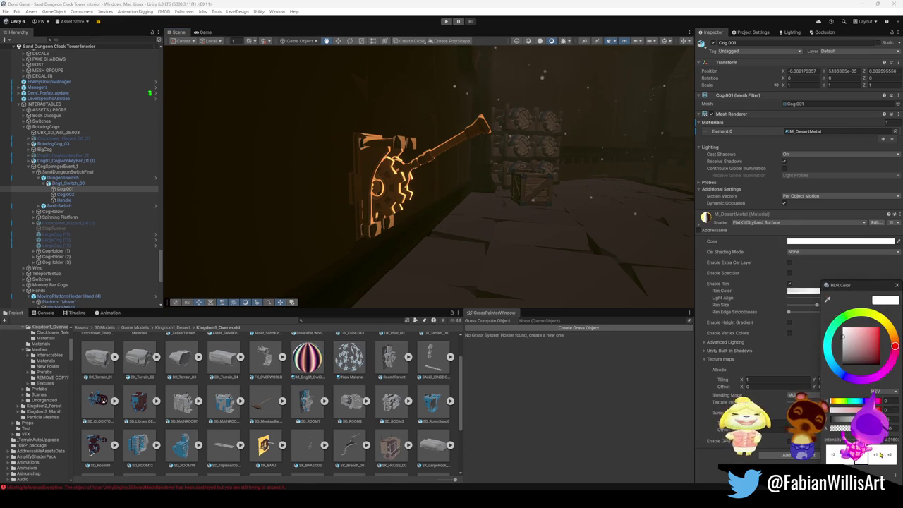
{"action": "type", "text": "2.5"}
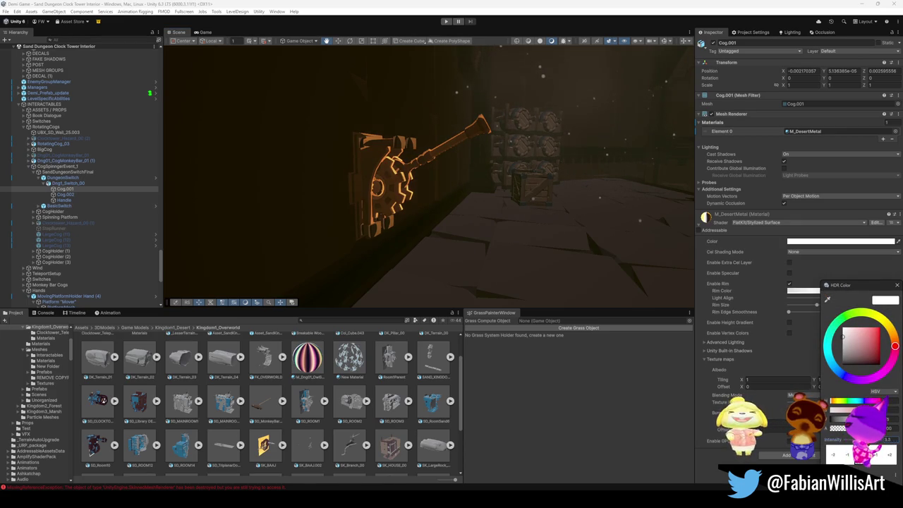
{"action": "mouse_move", "coordinate": [536, 233]}
{"action": "left_mouse_down"}
{"action": "mouse_move", "coordinate": [548, 240]}
{"action": "mouse_move", "coordinate": [569, 218]}
{"action": "mouse_move", "coordinate": [496, 232]}
{"action": "mouse_move", "coordinate": [512, 223]}
{"action": "mouse_move", "coordinate": [534, 234]}
{"action": "mouse_move", "coordinate": [510, 232]}
{"action": "mouse_move", "coordinate": [543, 237]}
{"action": "mouse_move", "coordinate": [535, 234]}
{"action": "left_mouse_up"}
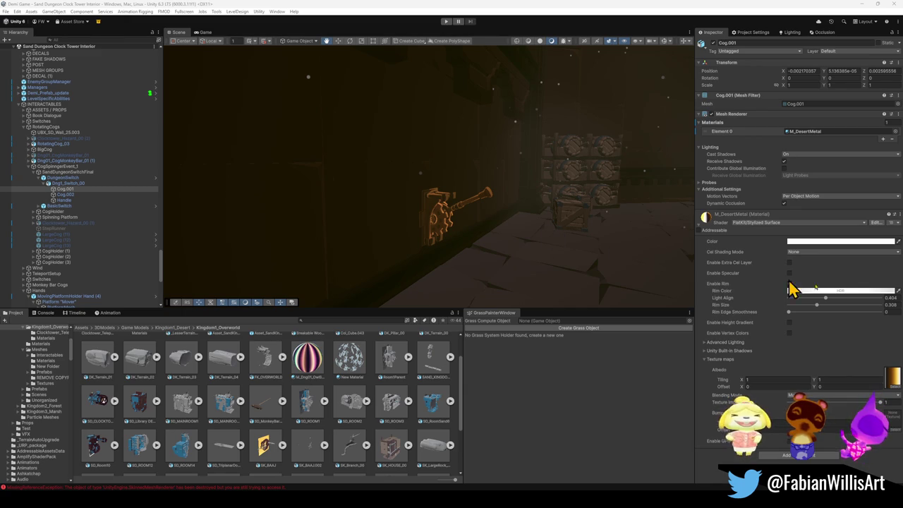
{"action": "mouse_move", "coordinate": [523, 193]}
{"action": "left_mouse_down"}
{"action": "mouse_move", "coordinate": [655, 226]}
{"action": "mouse_move", "coordinate": [503, 190]}
{"action": "mouse_move", "coordinate": [538, 193]}
{"action": "mouse_move", "coordinate": [505, 185]}
{"action": "mouse_move", "coordinate": [518, 176]}
{"action": "mouse_move", "coordinate": [567, 185]}
{"action": "mouse_move", "coordinate": [498, 196]}
{"action": "mouse_move", "coordinate": [638, 232]}
{"action": "mouse_move", "coordinate": [592, 201]}
{"action": "mouse_move", "coordinate": [558, 201]}
{"action": "mouse_move", "coordinate": [553, 223]}
{"action": "mouse_move", "coordinate": [526, 204]}
{"action": "mouse_move", "coordinate": [574, 214]}
{"action": "mouse_move", "coordinate": [482, 196]}
{"action": "mouse_move", "coordinate": [435, 199]}
{"action": "mouse_move", "coordinate": [573, 201]}
{"action": "mouse_move", "coordinate": [385, 177]}
{"action": "left_mouse_up"}
{"action": "mouse_move", "coordinate": [445, 190]}
{"action": "left_mouse_down"}
{"action": "mouse_move", "coordinate": [498, 213]}
{"action": "mouse_move", "coordinate": [461, 204]}
{"action": "mouse_move", "coordinate": [447, 195]}
{"action": "mouse_move", "coordinate": [536, 213]}
{"action": "left_mouse_up"}
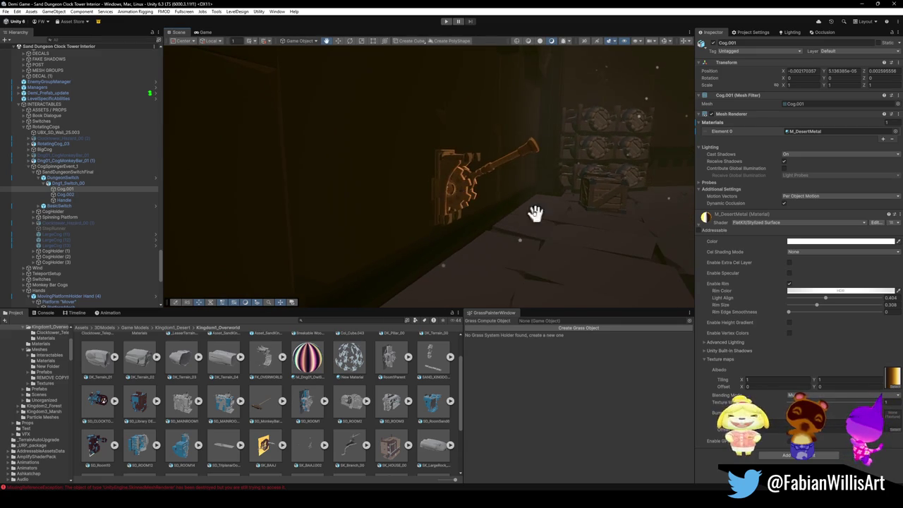
{"action": "mouse_move", "coordinate": [597, 208]}
{"action": "left_mouse_down"}
{"action": "mouse_move", "coordinate": [508, 194]}
{"action": "mouse_move", "coordinate": [578, 207]}
{"action": "mouse_move", "coordinate": [532, 191]}
{"action": "mouse_move", "coordinate": [484, 195]}
{"action": "mouse_move", "coordinate": [486, 175]}
{"action": "mouse_move", "coordinate": [487, 213]}
{"action": "mouse_move", "coordinate": [516, 236]}
{"action": "mouse_move", "coordinate": [588, 228]}
{"action": "left_mouse_up"}
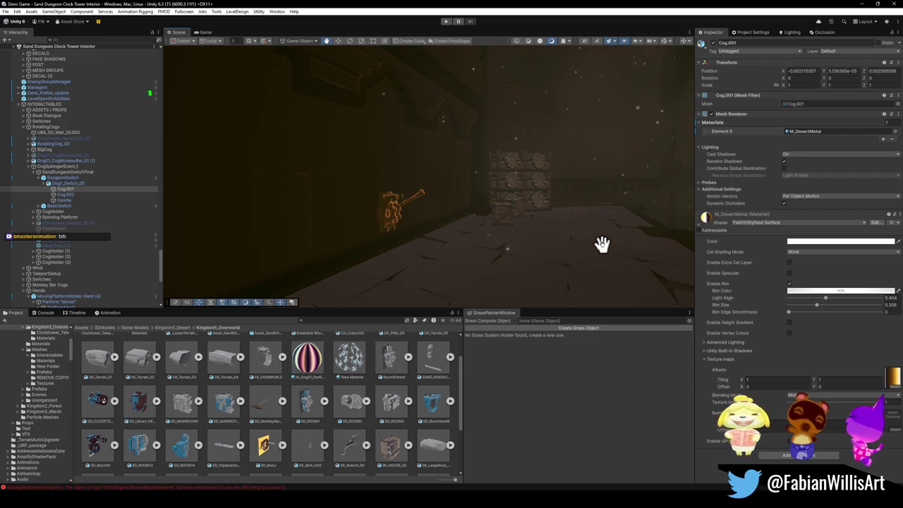
{"action": "mouse_move", "coordinate": [613, 234]}
{"action": "left_mouse_down"}
{"action": "mouse_move", "coordinate": [534, 233]}
{"action": "mouse_move", "coordinate": [604, 261]}
{"action": "mouse_move", "coordinate": [429, 210]}
{"action": "left_mouse_up"}
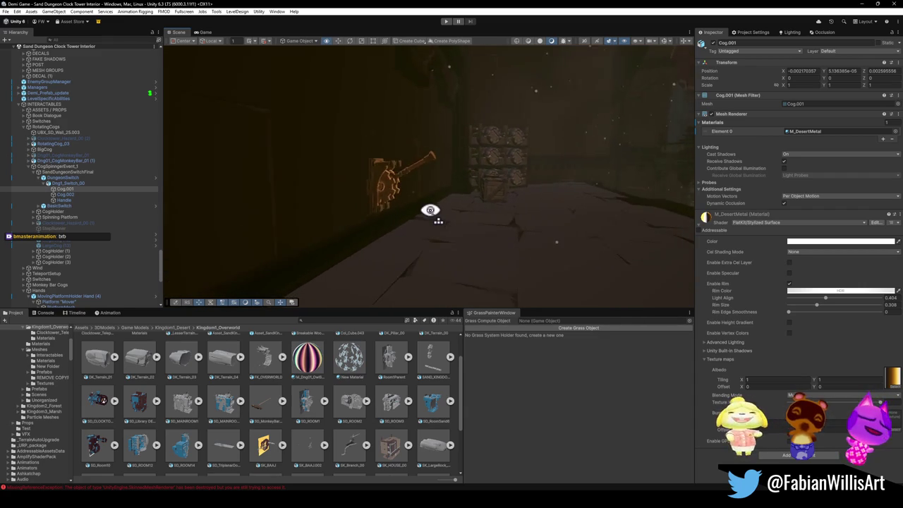
{"action": "scroll", "coordinate": [430, 210], "scroll_direction": "up", "scroll_amount": 2}
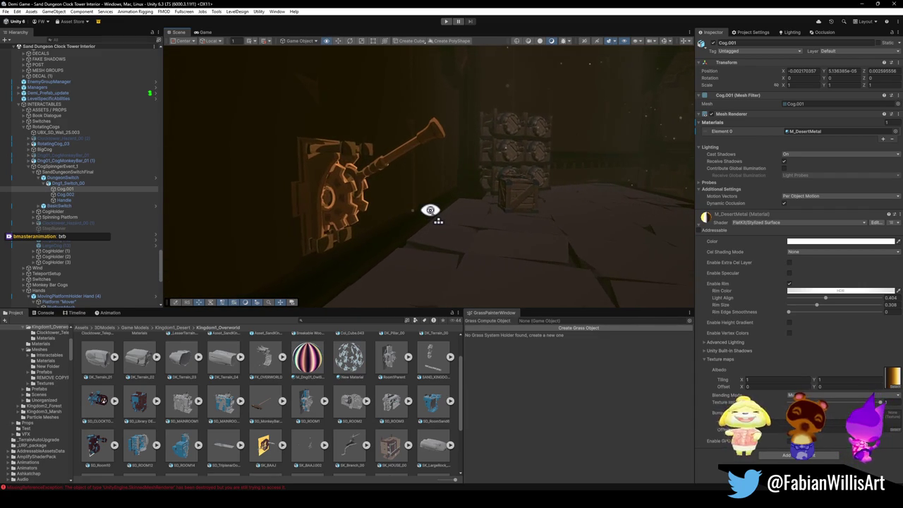
{"action": "mouse_move", "coordinate": [429, 210]}
{"action": "left_mouse_down"}
{"action": "mouse_move", "coordinate": [633, 215]}
{"action": "mouse_move", "coordinate": [631, 207]}
{"action": "mouse_move", "coordinate": [621, 251]}
{"action": "mouse_move", "coordinate": [550, 216]}
{"action": "mouse_move", "coordinate": [510, 182]}
{"action": "mouse_move", "coordinate": [550, 174]}
{"action": "mouse_move", "coordinate": [590, 191]}
{"action": "mouse_move", "coordinate": [581, 200]}
{"action": "mouse_move", "coordinate": [543, 191]}
{"action": "mouse_move", "coordinate": [532, 213]}
{"action": "mouse_move", "coordinate": [494, 218]}
{"action": "mouse_move", "coordinate": [272, 156]}
{"action": "mouse_move", "coordinate": [388, 204]}
{"action": "mouse_move", "coordinate": [437, 212]}
{"action": "mouse_move", "coordinate": [600, 205]}
{"action": "mouse_move", "coordinate": [332, 171]}
{"action": "mouse_move", "coordinate": [443, 197]}
{"action": "mouse_move", "coordinate": [258, 200]}
{"action": "mouse_move", "coordinate": [314, 188]}
{"action": "mouse_move", "coordinate": [333, 211]}
{"action": "mouse_move", "coordinate": [489, 209]}
{"action": "mouse_move", "coordinate": [465, 209]}
{"action": "mouse_move", "coordinate": [548, 227]}
{"action": "mouse_move", "coordinate": [483, 208]}
{"action": "mouse_move", "coordinate": [517, 207]}
{"action": "mouse_move", "coordinate": [497, 211]}
{"action": "left_mouse_up"}
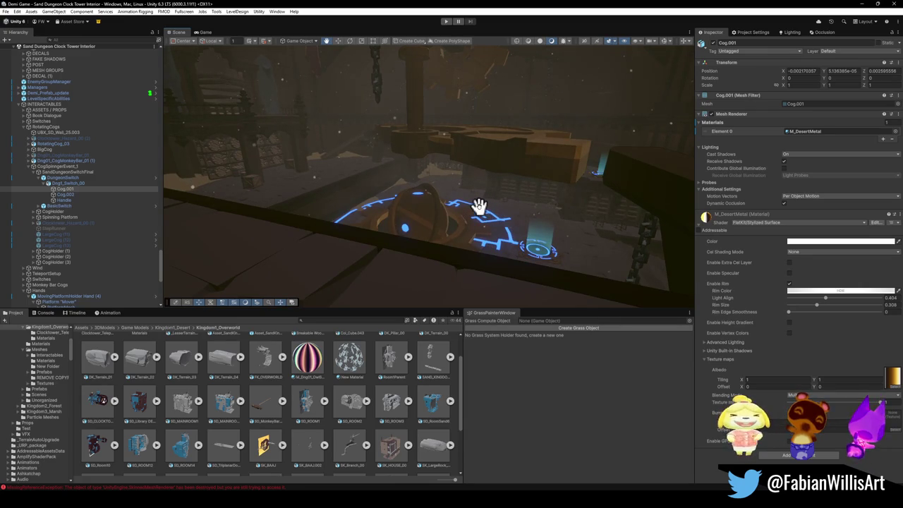
{"action": "mouse_move", "coordinate": [498, 222]}
{"action": "left_mouse_down"}
{"action": "mouse_move", "coordinate": [454, 207]}
{"action": "mouse_move", "coordinate": [514, 204]}
{"action": "mouse_move", "coordinate": [457, 211]}
{"action": "mouse_move", "coordinate": [517, 191]}
{"action": "mouse_move", "coordinate": [484, 214]}
{"action": "mouse_move", "coordinate": [635, 212]}
{"action": "mouse_move", "coordinate": [589, 216]}
{"action": "mouse_move", "coordinate": [627, 202]}
{"action": "mouse_move", "coordinate": [558, 226]}
{"action": "mouse_move", "coordinate": [509, 219]}
{"action": "mouse_move", "coordinate": [496, 228]}
{"action": "mouse_move", "coordinate": [550, 228]}
{"action": "mouse_move", "coordinate": [445, 179]}
{"action": "mouse_move", "coordinate": [397, 211]}
{"action": "mouse_move", "coordinate": [624, 217]}
{"action": "mouse_move", "coordinate": [502, 224]}
{"action": "mouse_move", "coordinate": [571, 242]}
{"action": "mouse_move", "coordinate": [709, 255]}
{"action": "left_mouse_up"}
{"action": "left_click_drag", "start_coordinate": [536, 233], "coordinate": [525, 234]}
{"action": "mouse_move", "coordinate": [535, 286]}
{"action": "left_mouse_down"}
{"action": "mouse_move", "coordinate": [403, 261]}
{"action": "mouse_move", "coordinate": [360, 228]}
{"action": "mouse_move", "coordinate": [397, 209]}
{"action": "mouse_move", "coordinate": [464, 218]}
{"action": "mouse_move", "coordinate": [380, 247]}
{"action": "mouse_move", "coordinate": [409, 256]}
{"action": "mouse_move", "coordinate": [469, 244]}
{"action": "mouse_move", "coordinate": [413, 207]}
{"action": "mouse_move", "coordinate": [409, 236]}
{"action": "mouse_move", "coordinate": [468, 232]}
{"action": "mouse_move", "coordinate": [609, 254]}
{"action": "mouse_move", "coordinate": [604, 231]}
{"action": "mouse_move", "coordinate": [550, 284]}
{"action": "mouse_move", "coordinate": [493, 258]}
{"action": "mouse_move", "coordinate": [445, 255]}
{"action": "mouse_move", "coordinate": [388, 218]}
{"action": "mouse_move", "coordinate": [437, 193]}
{"action": "mouse_move", "coordinate": [439, 212]}
{"action": "left_mouse_up"}
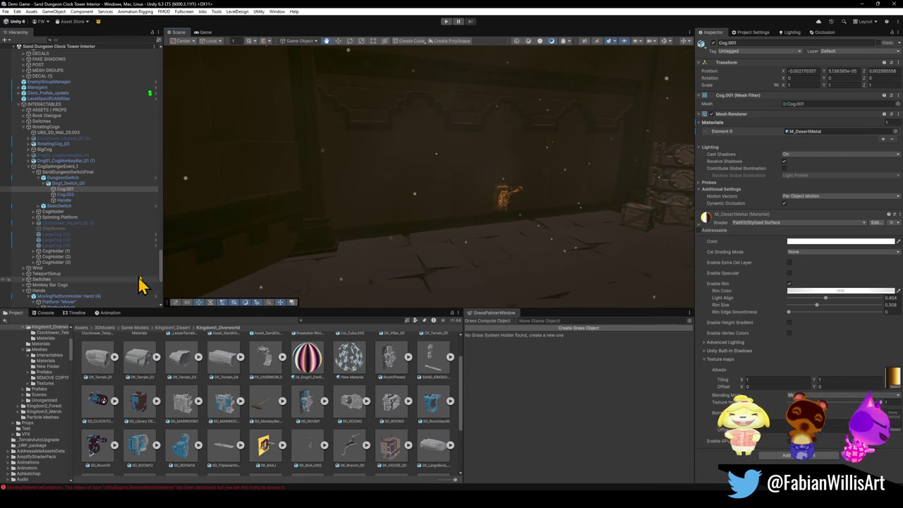
{"action": "left_click", "coordinate": [29, 167]}
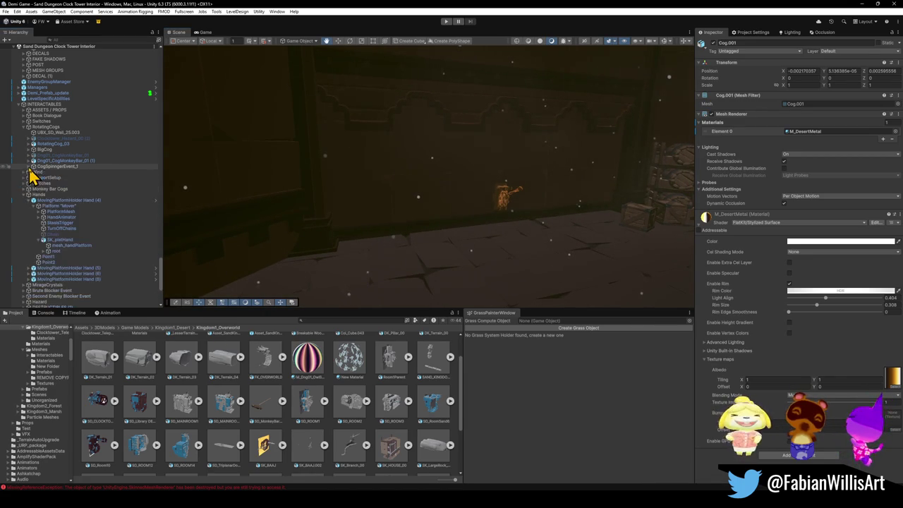
Collapse the INTERACTABLES and PARTICLES groups, then fold the whole Hierarchy to scene entries.
{"action": "left_click", "coordinate": [19, 104]}
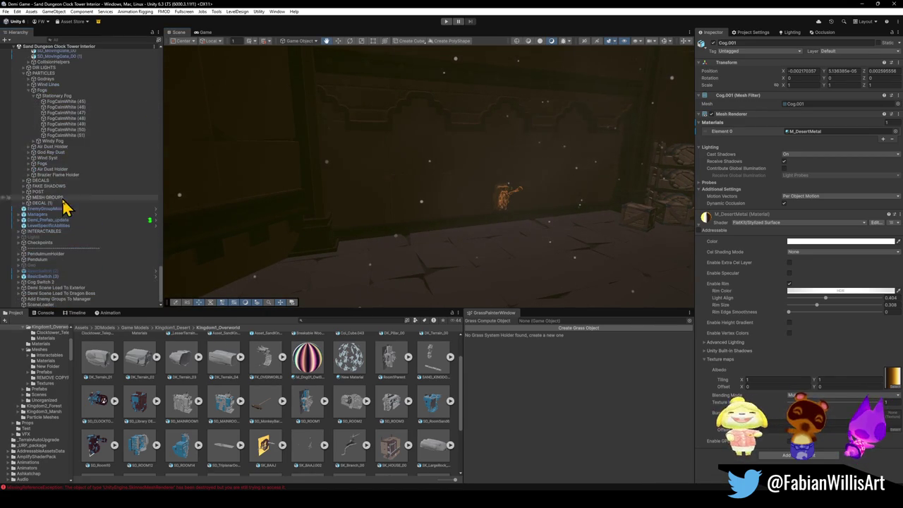
{"action": "left_click", "coordinate": [23, 68]}
{"action": "left_click", "coordinate": [25, 96]}
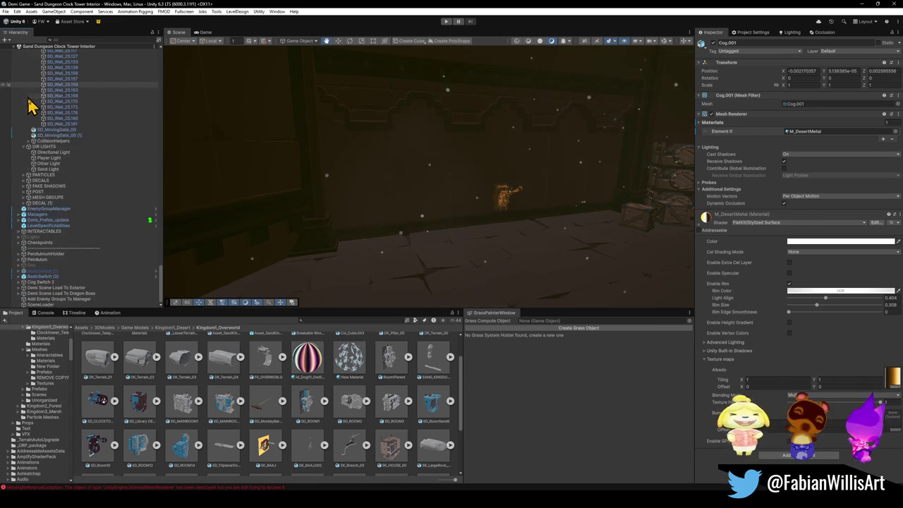
{"action": "left_click", "coordinate": [99, 121], "text": "shift"}
{"action": "key", "text": "ctrl+a"}
{"action": "key", "text": "Left"}
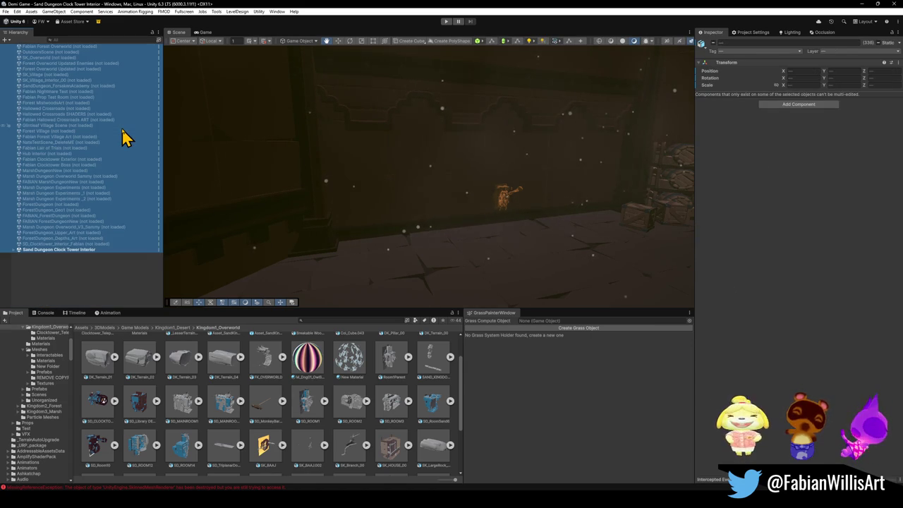
{"action": "left_click", "coordinate": [66, 284]}
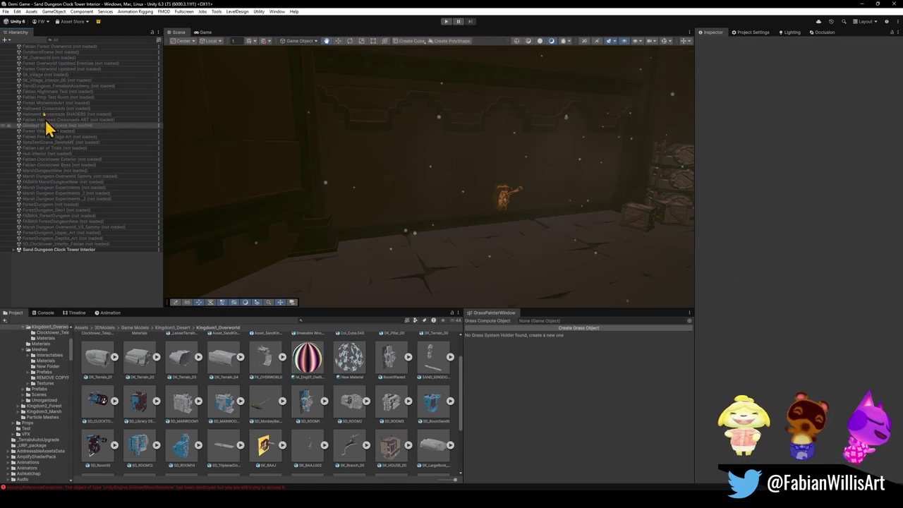
Create a new 3D text object from the Hierarchy's 3D Object menu.
{"action": "left_click", "coordinate": [8, 40]}
{"action": "mouse_move", "coordinate": [50, 80]}
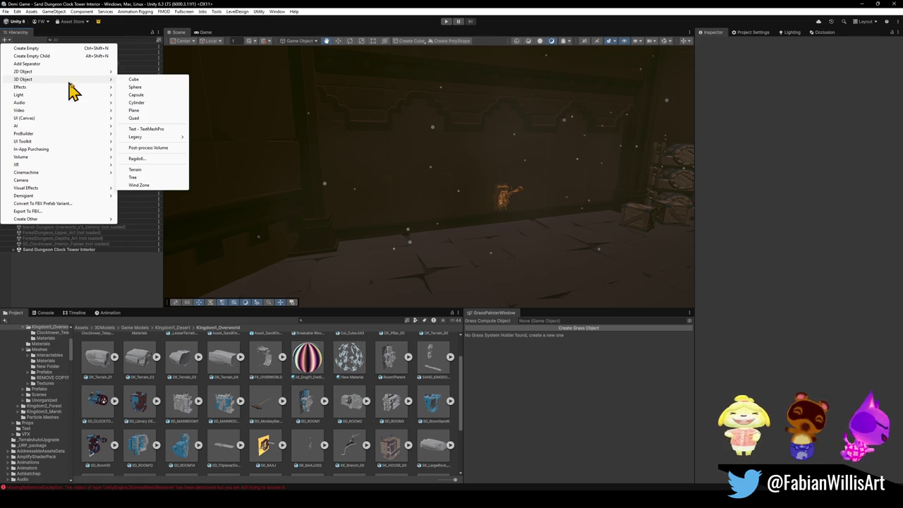
{"action": "left_click", "coordinate": [142, 130]}
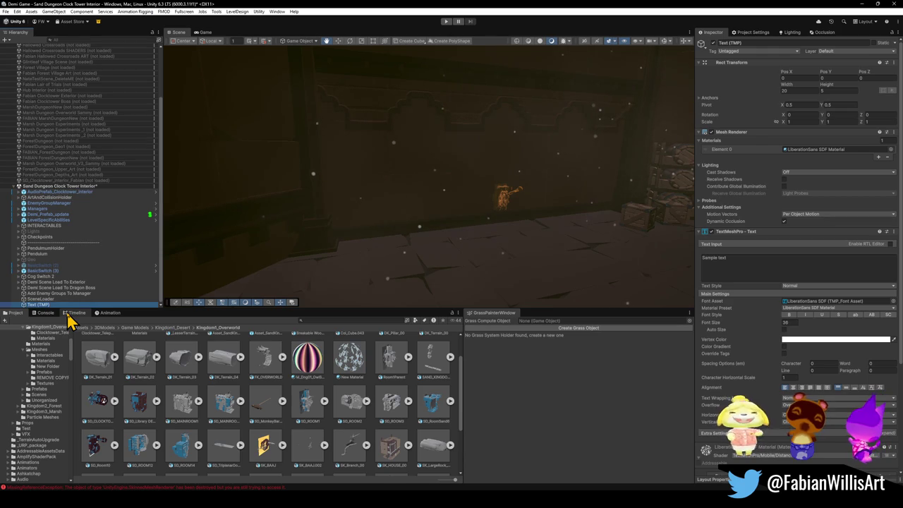
Push the new text toward the wall, rotate and raise it, and scale it to about 0.43.
{"action": "scroll", "coordinate": [475, 183], "scroll_direction": "up", "scroll_amount": 1}
{"action": "key", "text": "f"}
{"action": "key", "text": "w"}
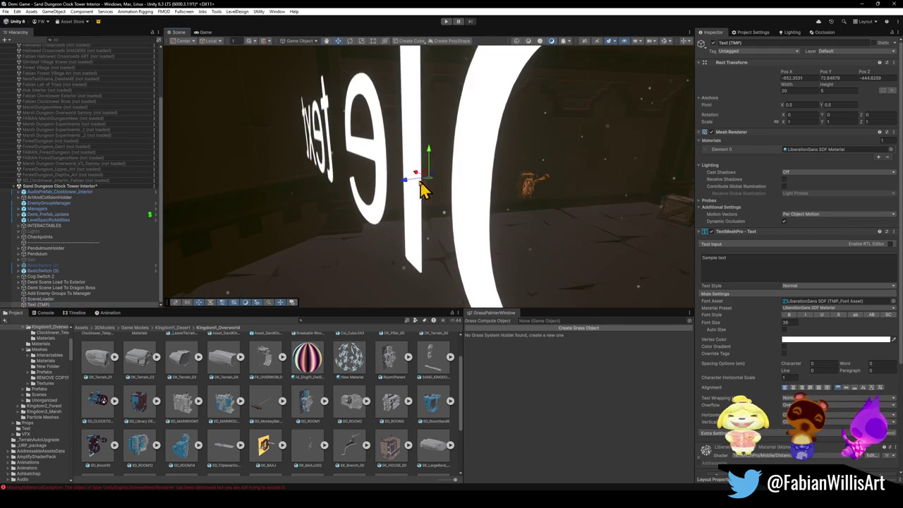
{"action": "mouse_move", "coordinate": [428, 178]}
{"action": "left_mouse_down"}
{"action": "mouse_move", "coordinate": [429, 236]}
{"action": "mouse_move", "coordinate": [414, 246]}
{"action": "mouse_move", "coordinate": [423, 241]}
{"action": "mouse_move", "coordinate": [419, 228]}
{"action": "mouse_move", "coordinate": [417, 247]}
{"action": "mouse_move", "coordinate": [304, 243]}
{"action": "mouse_move", "coordinate": [313, 246]}
{"action": "left_mouse_up"}
{"action": "key", "text": "e"}
{"action": "key", "text": "w"}
{"action": "mouse_move", "coordinate": [411, 197]}
{"action": "left_mouse_down"}
{"action": "mouse_move", "coordinate": [418, 154]}
{"action": "mouse_move", "coordinate": [401, 194]}
{"action": "mouse_move", "coordinate": [413, 194]}
{"action": "mouse_move", "coordinate": [425, 221]}
{"action": "mouse_move", "coordinate": [415, 223]}
{"action": "left_mouse_up"}
{"action": "key", "text": "r"}
{"action": "key", "text": "w"}
Replace the sample text with OBELISK HERE on two lines and shift it toward the lever.
{"action": "left_click", "coordinate": [753, 259]}
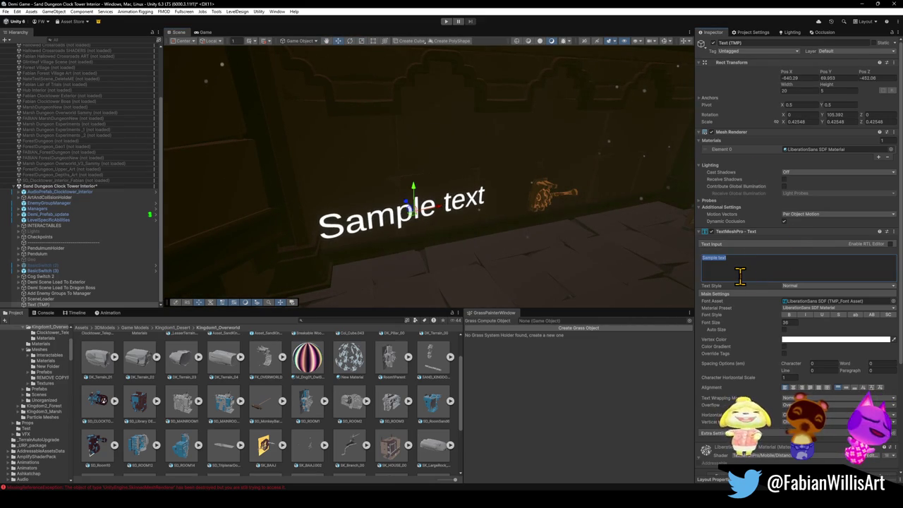
{"action": "type", "text": "O"}
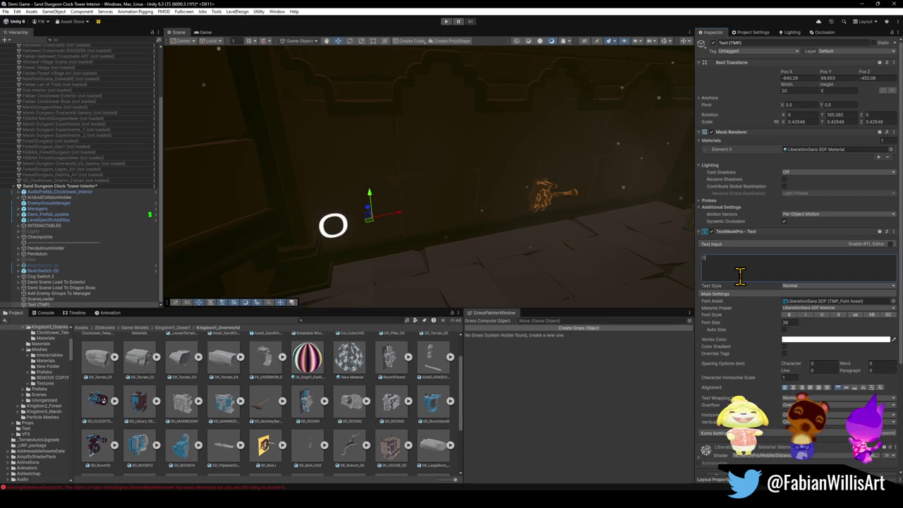
{"action": "type", "text": "BELIS"}
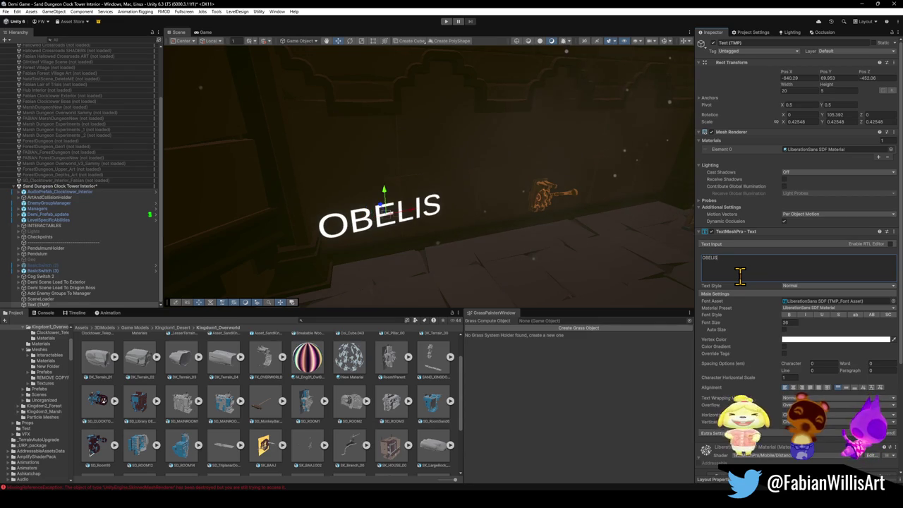
{"action": "type", "text": "K H"}
{"action": "key", "text": "BackSpace"}
{"action": "key", "text": "BackSpace"}
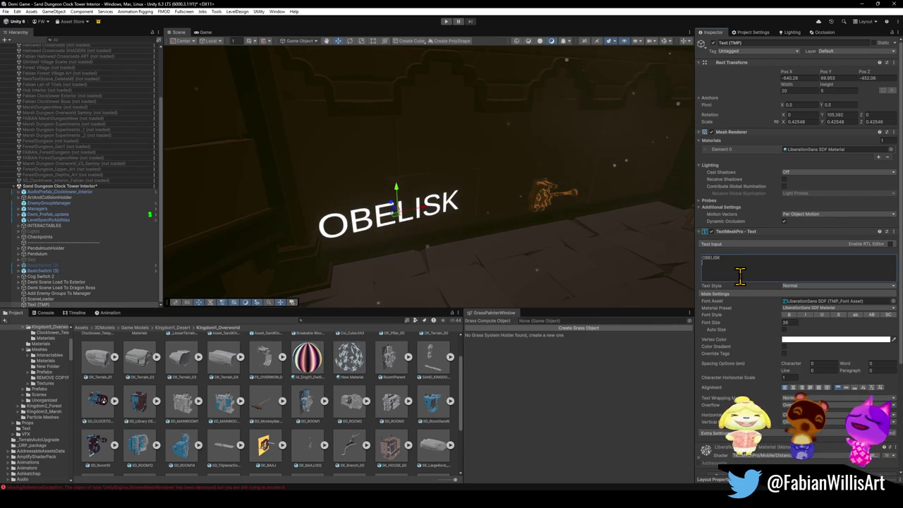
{"action": "type", "text": "HERE"}
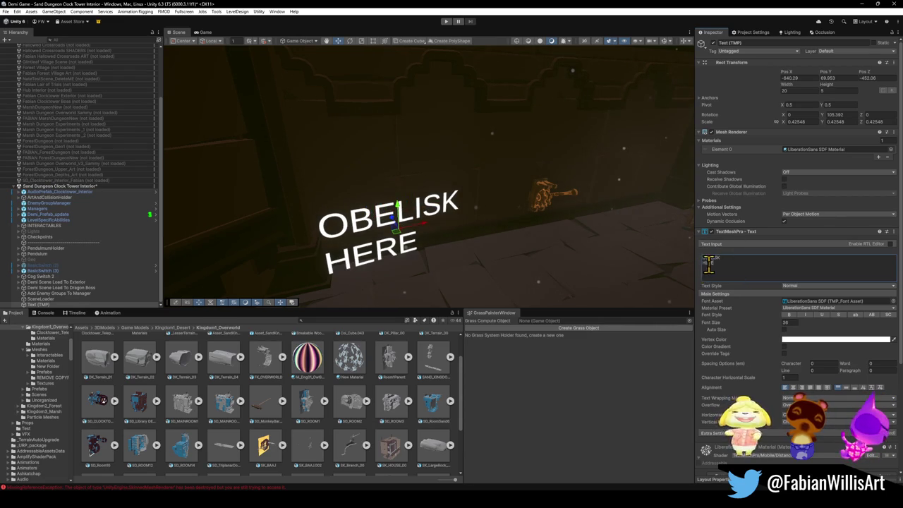
{"action": "left_click_drag", "start_coordinate": [403, 239], "coordinate": [435, 229]}
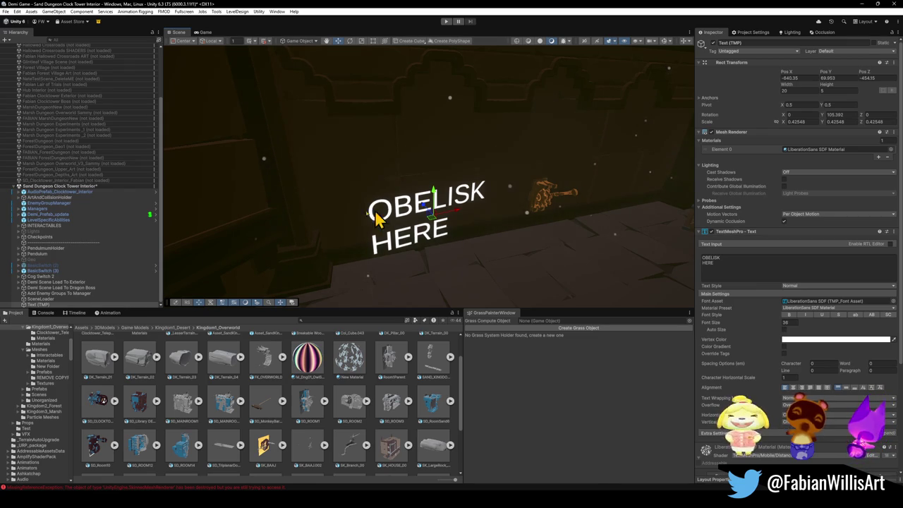
Launch Notepad from the system search.
{"action": "key", "text": "super"}
{"action": "type", "text": "notepad"}
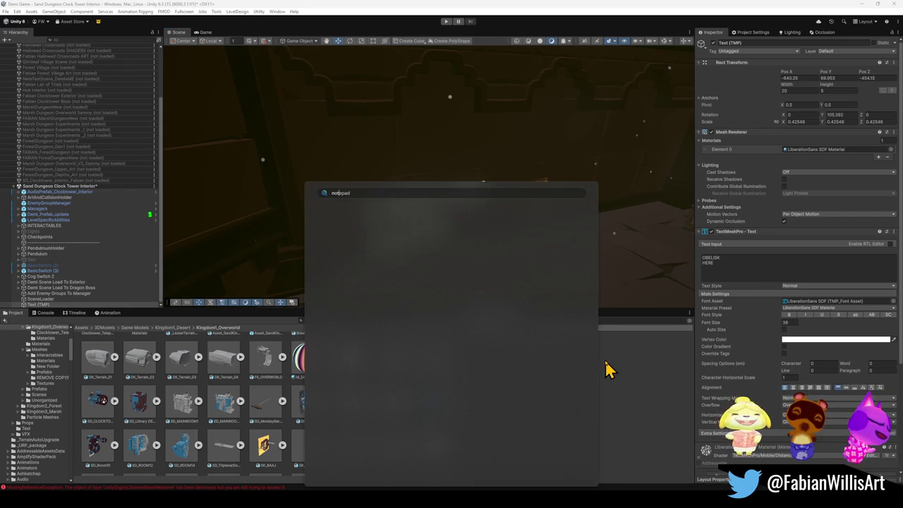
{"action": "key", "text": "Return"}
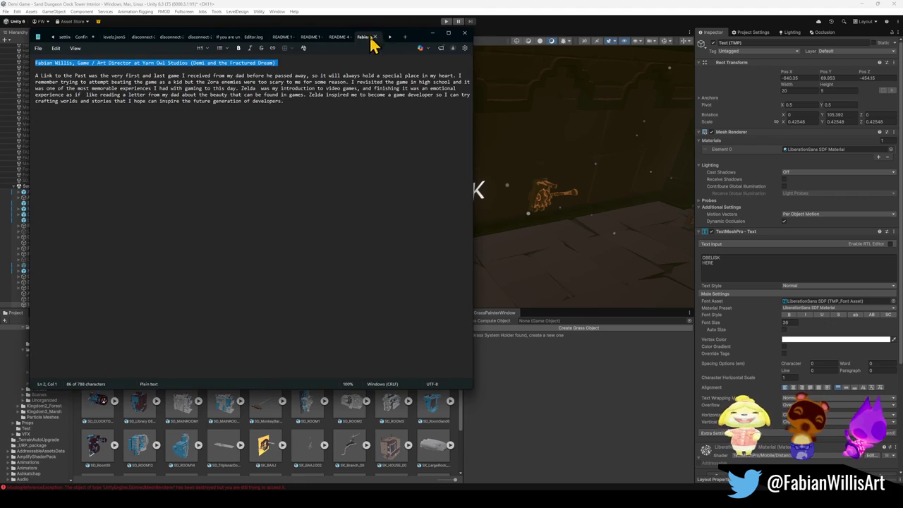
Check the director bio notes, then minimise Notepad to show the Unity scene again.
{"action": "left_click", "coordinate": [571, 30]}
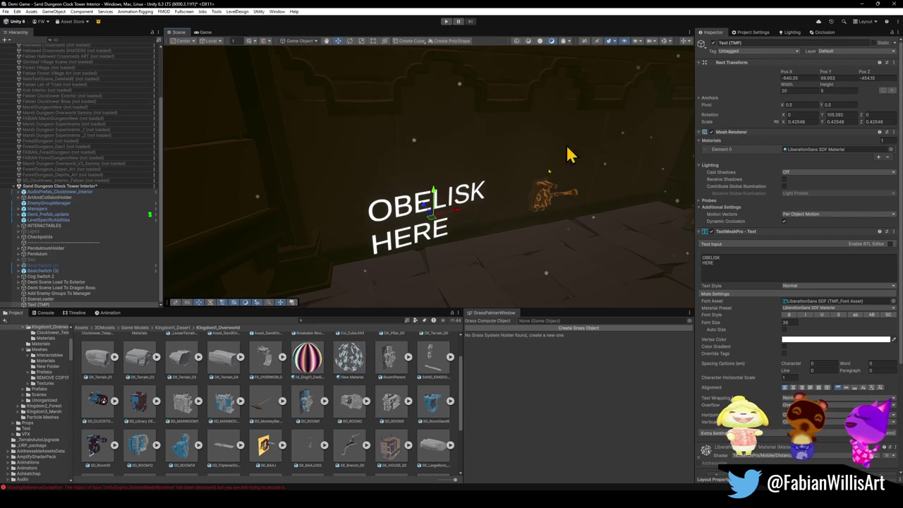
{"action": "mouse_move", "coordinate": [584, 501]}
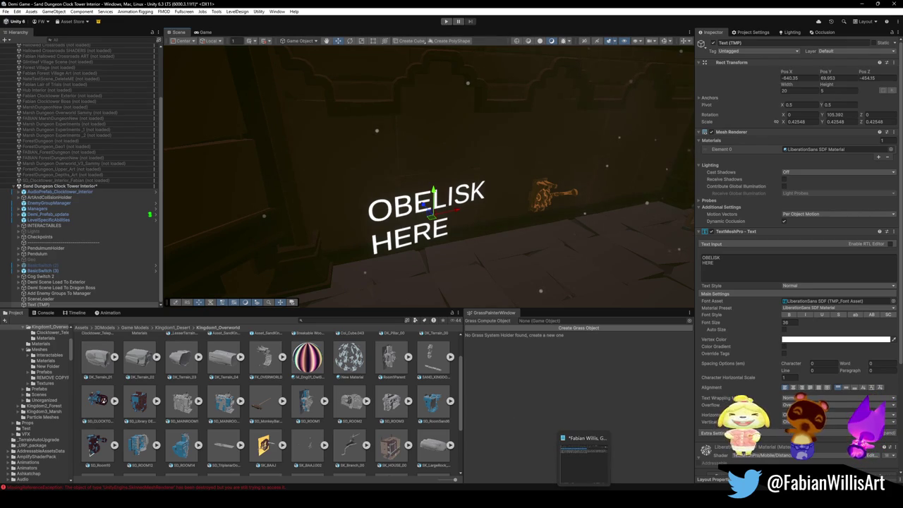
{"action": "left_click", "coordinate": [584, 451]}
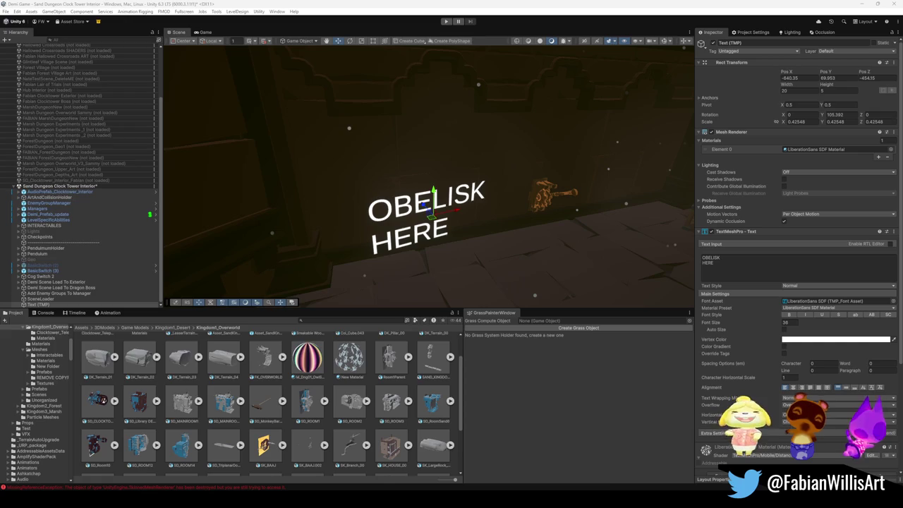
{"action": "left_click", "coordinate": [584, 459]}
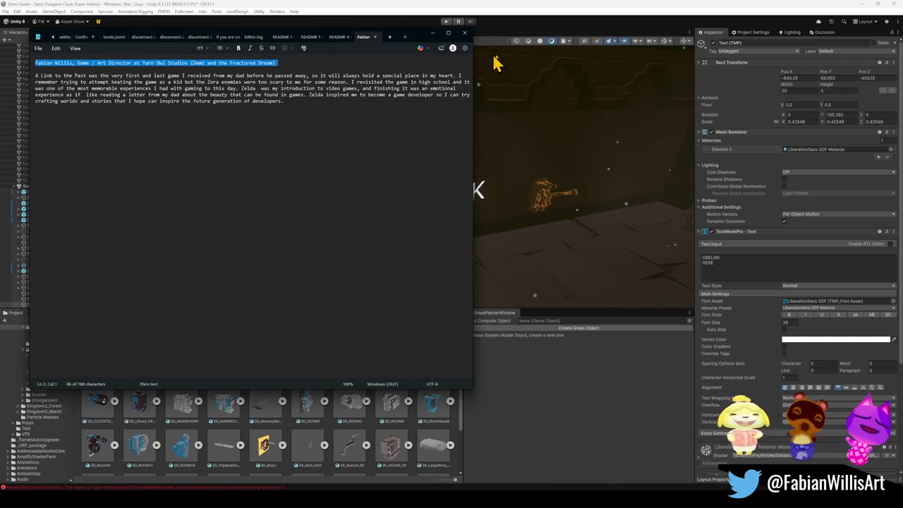
{"action": "left_click", "coordinate": [431, 33]}
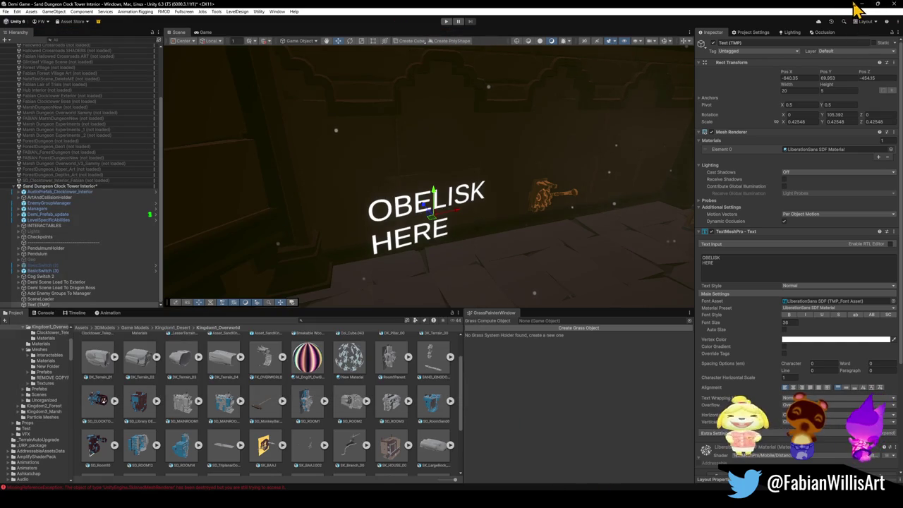
{"action": "left_click", "coordinate": [855, 6]}
{"action": "left_click", "coordinate": [432, 33]}
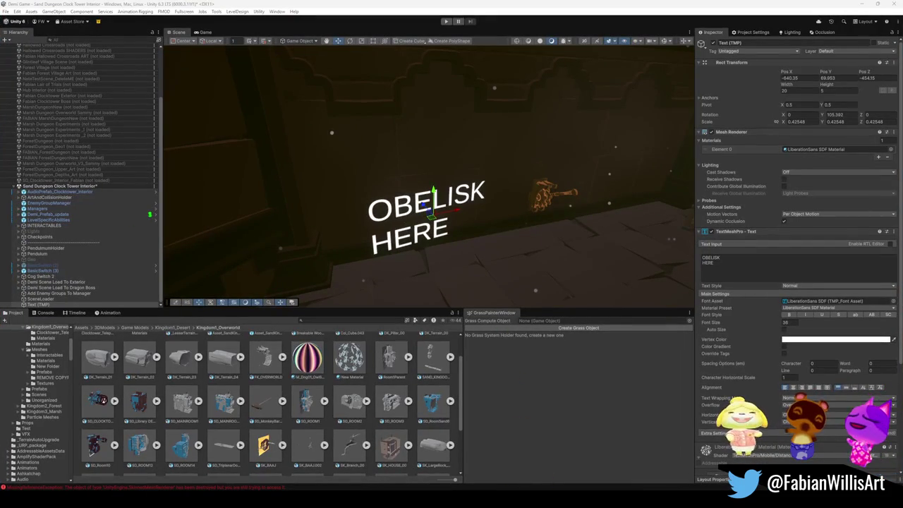
Search the Project for Torch and drag a desert torch prefab onto the wall near OBELISK HERE.
{"action": "left_click_drag", "start_coordinate": [447, 261], "coordinate": [470, 238]}
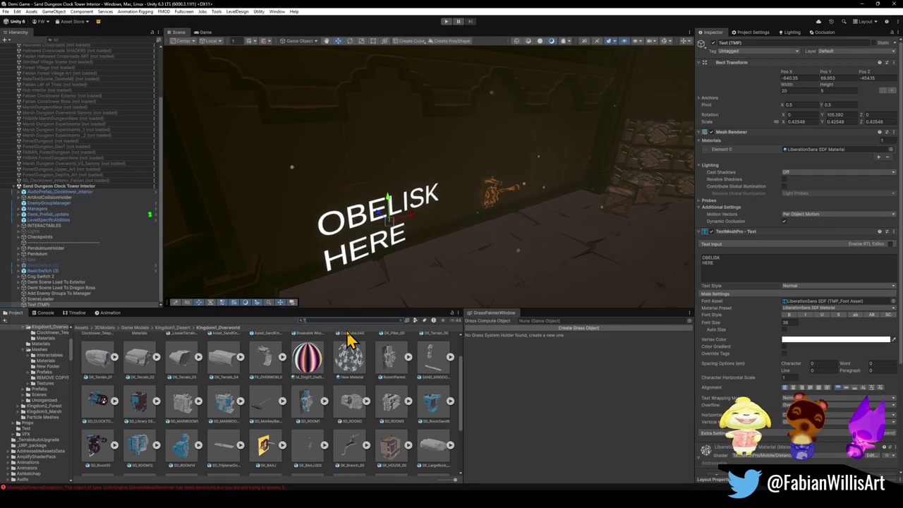
{"action": "type", "text": "orch"}
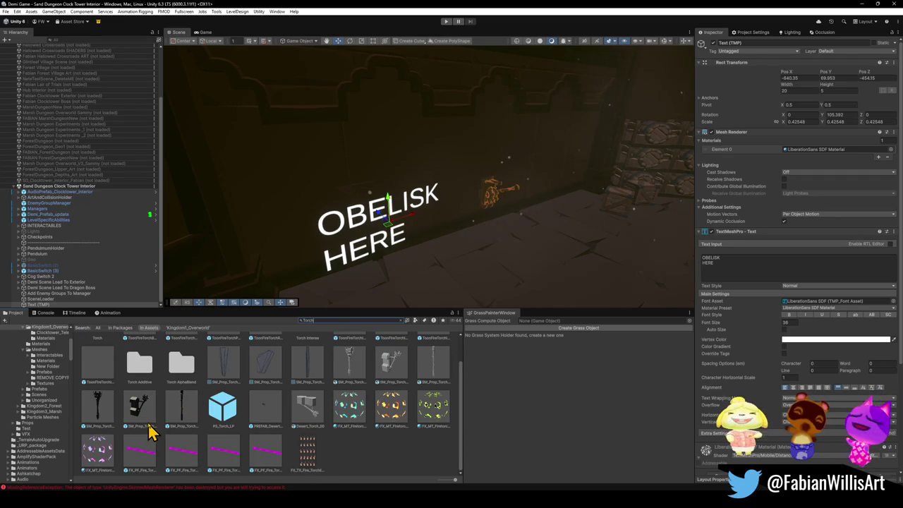
{"action": "mouse_move", "coordinate": [242, 427]}
{"action": "left_mouse_down"}
{"action": "mouse_move", "coordinate": [445, 207]}
{"action": "mouse_move", "coordinate": [435, 228]}
{"action": "mouse_move", "coordinate": [464, 285]}
{"action": "mouse_move", "coordinate": [437, 240]}
{"action": "left_mouse_up"}
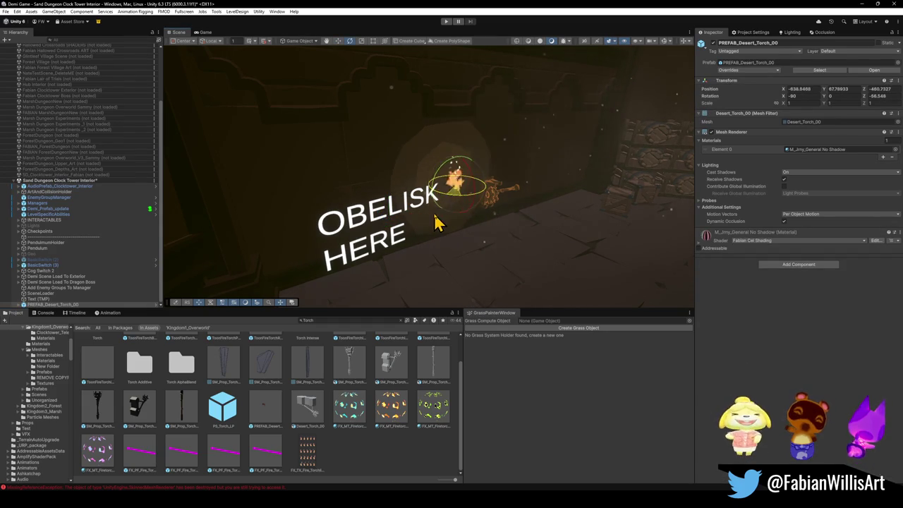
Frame the placed desert torch and rotate it to sit against the wall.
{"action": "key", "text": "f"}
{"action": "mouse_move", "coordinate": [508, 208]}
{"action": "left_mouse_down"}
{"action": "mouse_move", "coordinate": [399, 216]}
{"action": "mouse_move", "coordinate": [419, 249]}
{"action": "mouse_move", "coordinate": [397, 235]}
{"action": "mouse_move", "coordinate": [409, 246]}
{"action": "mouse_move", "coordinate": [491, 226]}
{"action": "left_mouse_up"}
{"action": "key", "text": "e"}
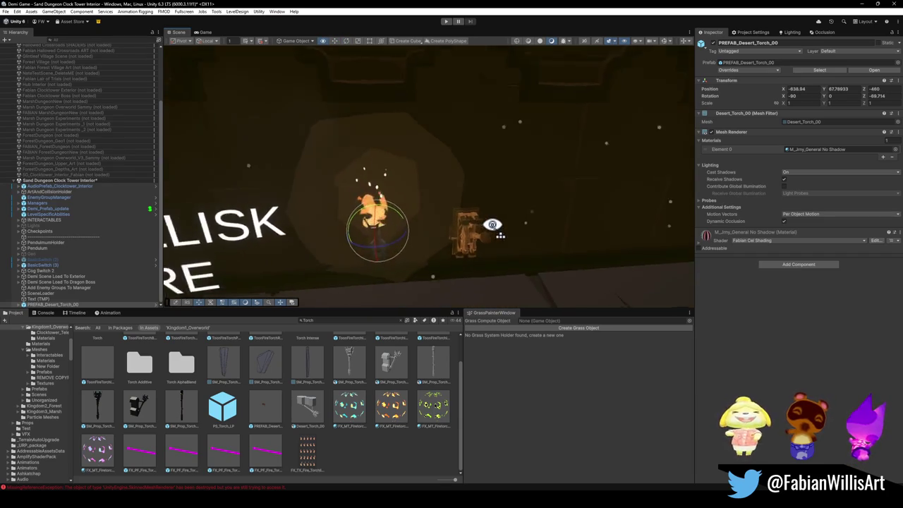
{"action": "scroll", "coordinate": [492, 224], "scroll_direction": "down", "scroll_amount": 3}
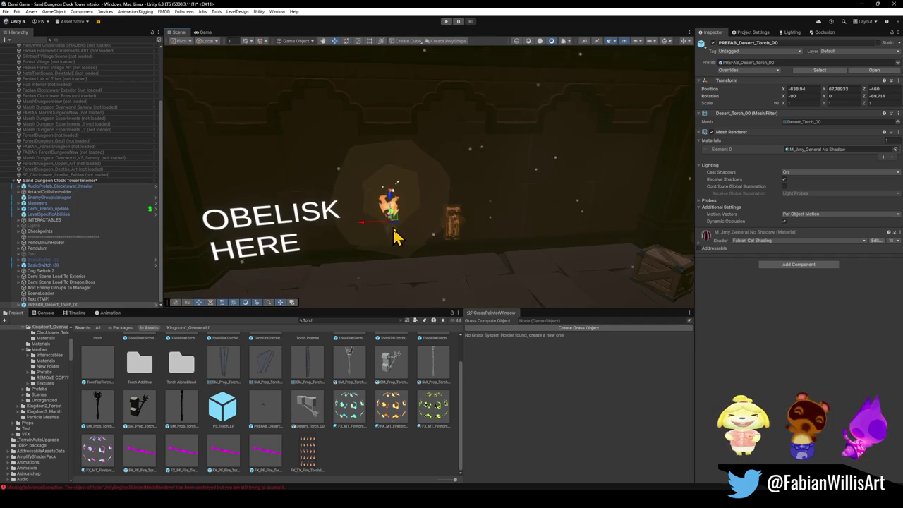
{"action": "mouse_move", "coordinate": [395, 238]}
{"action": "left_mouse_down"}
{"action": "mouse_move", "coordinate": [423, 244]}
{"action": "mouse_move", "coordinate": [459, 235]}
{"action": "mouse_move", "coordinate": [464, 225]}
{"action": "mouse_move", "coordinate": [393, 221]}
{"action": "left_mouse_up"}
Duplicate the torch, move the copy right of the lever and shift the original further left.
{"action": "key", "text": "ctrl+d"}
{"action": "left_click_drag", "start_coordinate": [314, 180], "coordinate": [544, 199]}
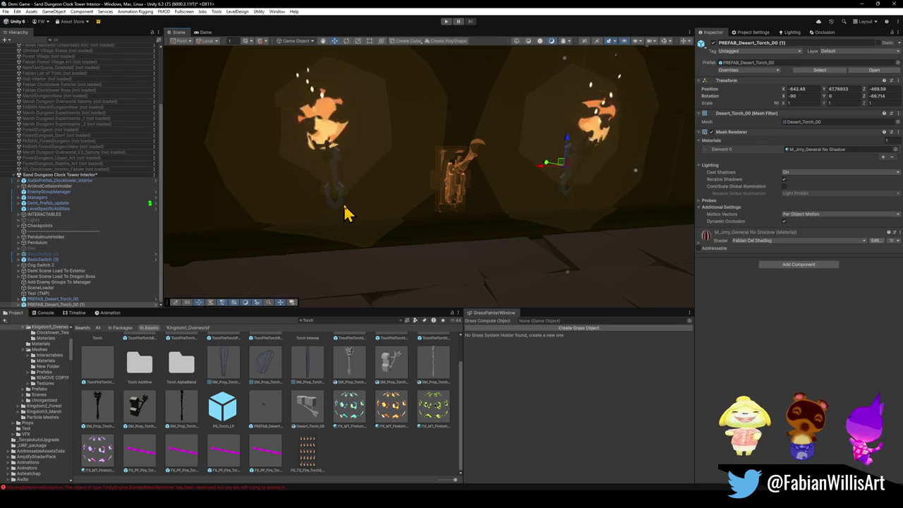
{"action": "left_click", "coordinate": [344, 213]}
{"action": "mouse_move", "coordinate": [308, 185]}
{"action": "left_mouse_down"}
{"action": "mouse_move", "coordinate": [270, 191]}
{"action": "mouse_move", "coordinate": [526, 242]}
{"action": "mouse_move", "coordinate": [530, 233]}
{"action": "mouse_move", "coordinate": [473, 242]}
{"action": "mouse_move", "coordinate": [384, 215]}
{"action": "left_mouse_up"}
{"action": "left_click", "coordinate": [405, 224]}
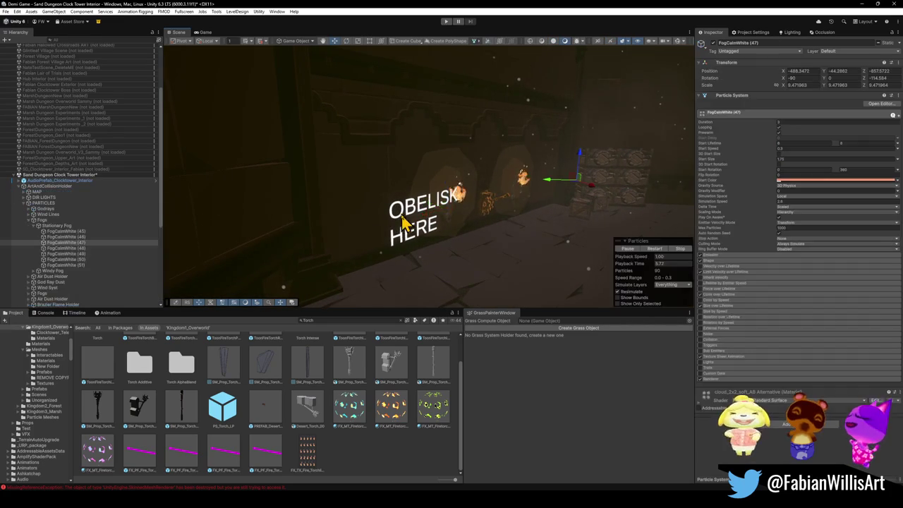
{"action": "mouse_move", "coordinate": [554, 208]}
{"action": "left_mouse_down"}
{"action": "mouse_move", "coordinate": [564, 202]}
{"action": "mouse_move", "coordinate": [586, 242]}
{"action": "mouse_move", "coordinate": [512, 263]}
{"action": "left_mouse_up"}
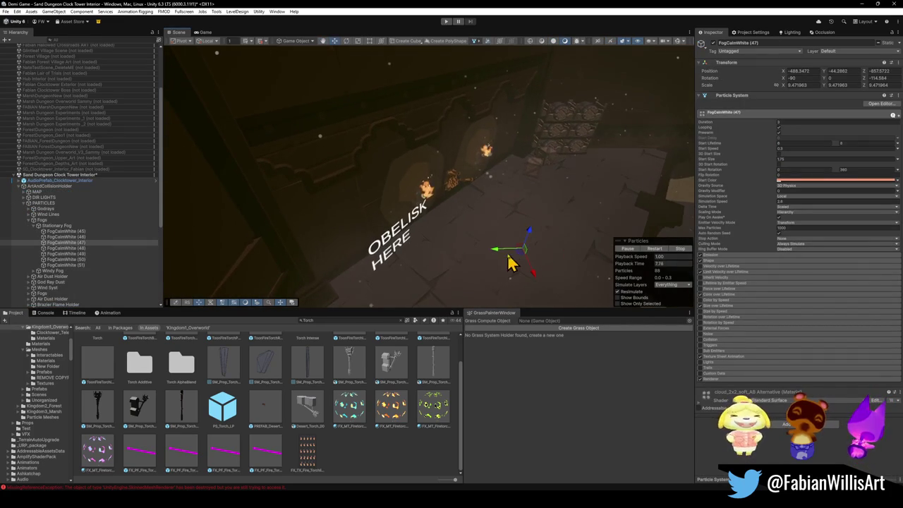
{"action": "left_click", "coordinate": [384, 252]}
{"action": "left_click", "coordinate": [396, 242]}
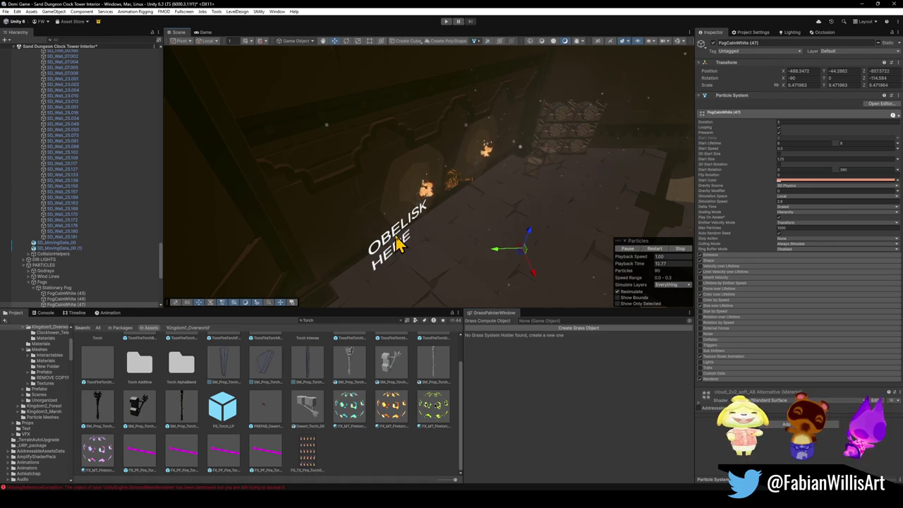
{"action": "mouse_move", "coordinate": [397, 241]}
{"action": "left_mouse_down"}
{"action": "mouse_move", "coordinate": [473, 203]}
{"action": "mouse_move", "coordinate": [448, 202]}
{"action": "mouse_move", "coordinate": [461, 175]}
{"action": "mouse_move", "coordinate": [449, 172]}
{"action": "mouse_move", "coordinate": [381, 177]}
{"action": "mouse_move", "coordinate": [437, 184]}
{"action": "mouse_move", "coordinate": [476, 220]}
{"action": "mouse_move", "coordinate": [480, 249]}
{"action": "mouse_move", "coordinate": [548, 244]}
{"action": "mouse_move", "coordinate": [538, 254]}
{"action": "left_mouse_up"}
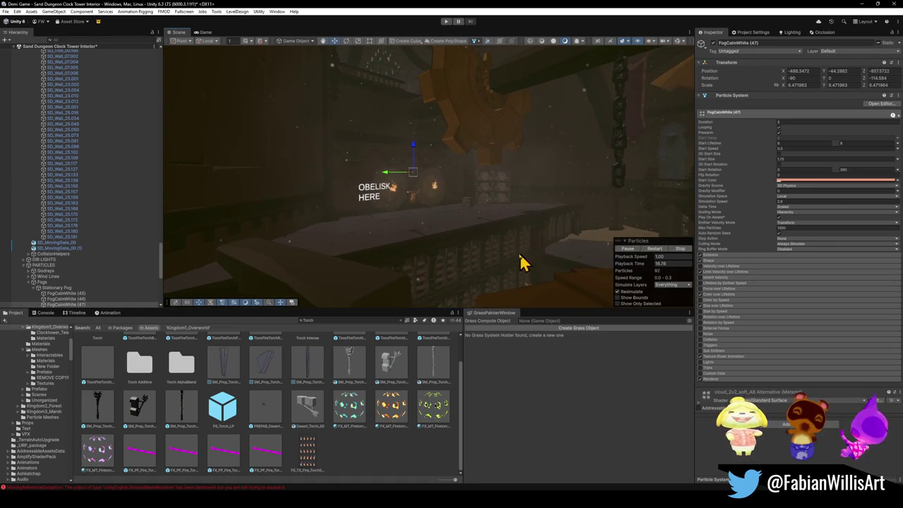
{"action": "mouse_move", "coordinate": [393, 254]}
{"action": "left_mouse_down"}
{"action": "mouse_move", "coordinate": [407, 256]}
{"action": "mouse_move", "coordinate": [395, 240]}
{"action": "left_mouse_up"}
{"action": "left_click", "coordinate": [76, 283]}
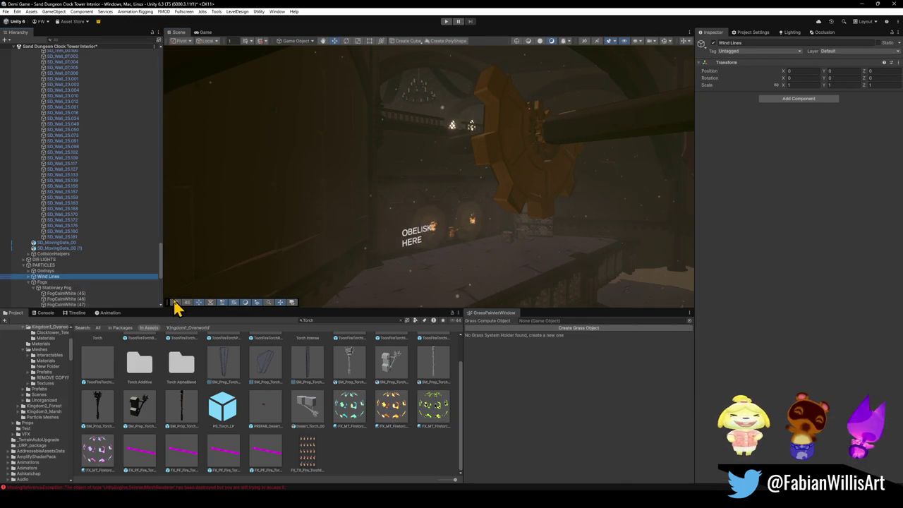
{"action": "key", "text": "ctrl+a"}
{"action": "key", "text": "Right"}
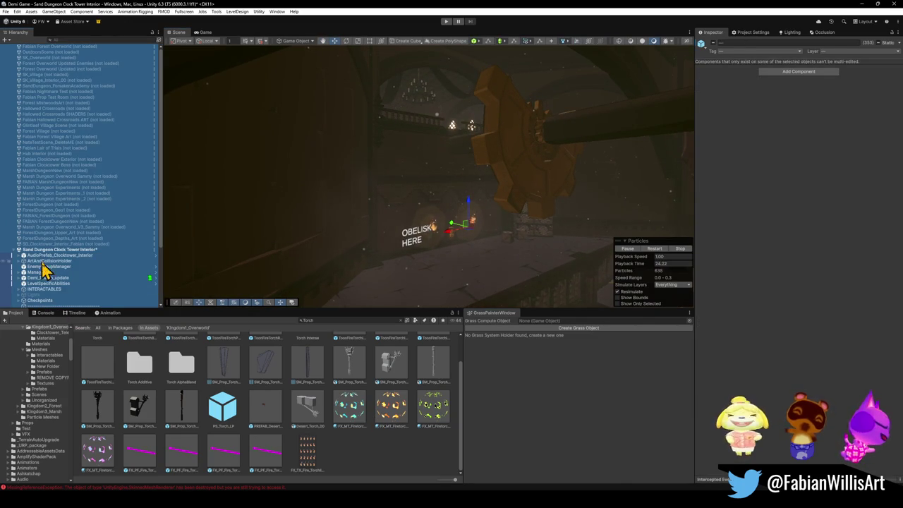
{"action": "scroll", "coordinate": [61, 282], "scroll_direction": "down", "scroll_amount": 3}
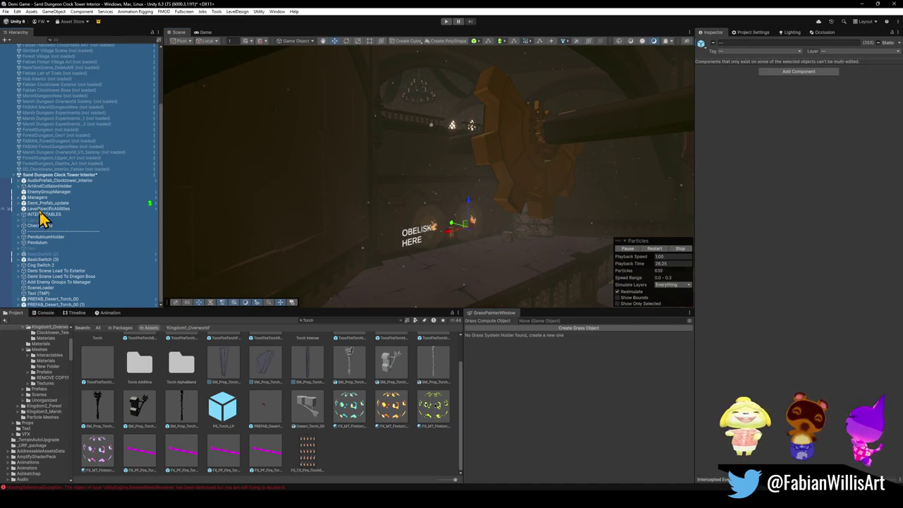
{"action": "left_click", "coordinate": [52, 294]}
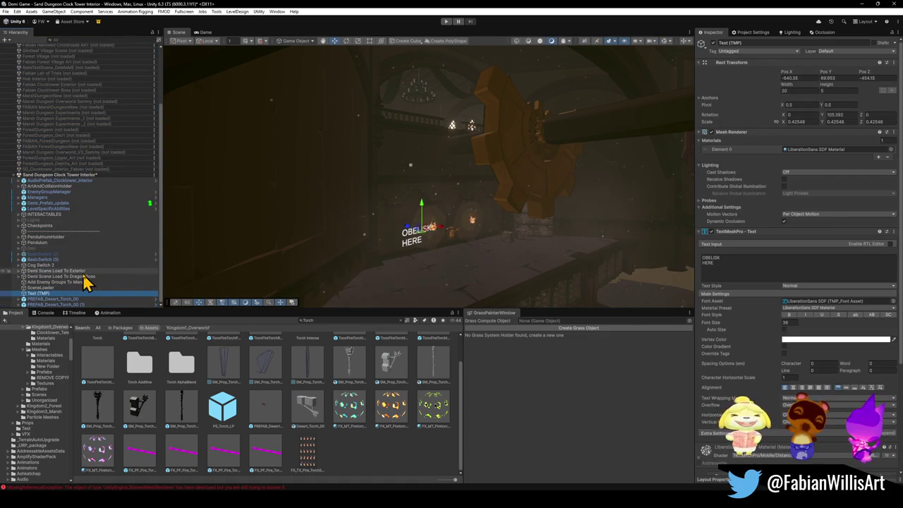
{"action": "left_click_drag", "start_coordinate": [300, 244], "coordinate": [314, 238]}
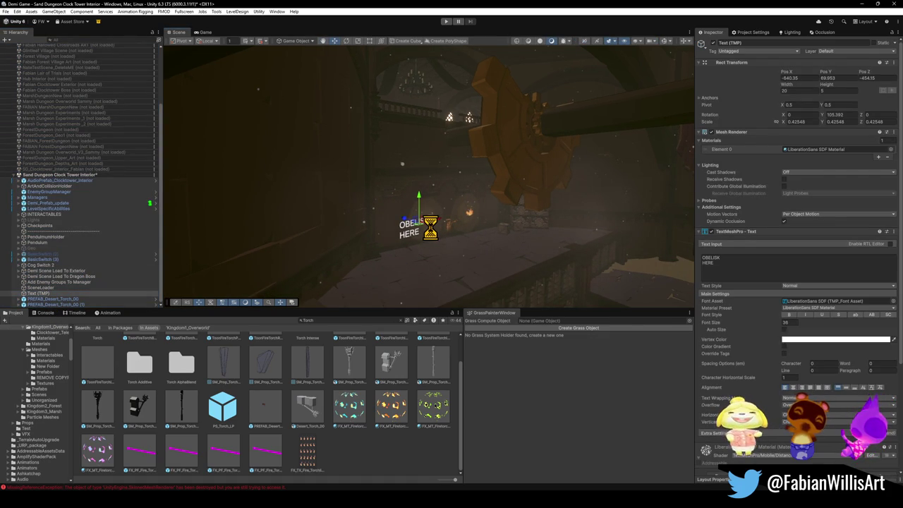
{"action": "mouse_move", "coordinate": [423, 227]}
{"action": "left_mouse_down"}
{"action": "mouse_move", "coordinate": [429, 221]}
{"action": "mouse_move", "coordinate": [419, 232]}
{"action": "mouse_move", "coordinate": [423, 256]}
{"action": "mouse_move", "coordinate": [434, 248]}
{"action": "mouse_move", "coordinate": [366, 207]}
{"action": "mouse_move", "coordinate": [368, 222]}
{"action": "mouse_move", "coordinate": [487, 226]}
{"action": "mouse_move", "coordinate": [496, 203]}
{"action": "mouse_move", "coordinate": [449, 204]}
{"action": "left_mouse_up"}
Select the cog on the lever switch and drag M_DesertMetal's Light Align down to 0.285.
{"action": "left_click", "coordinate": [398, 205]}
{"action": "left_click", "coordinate": [398, 205]}
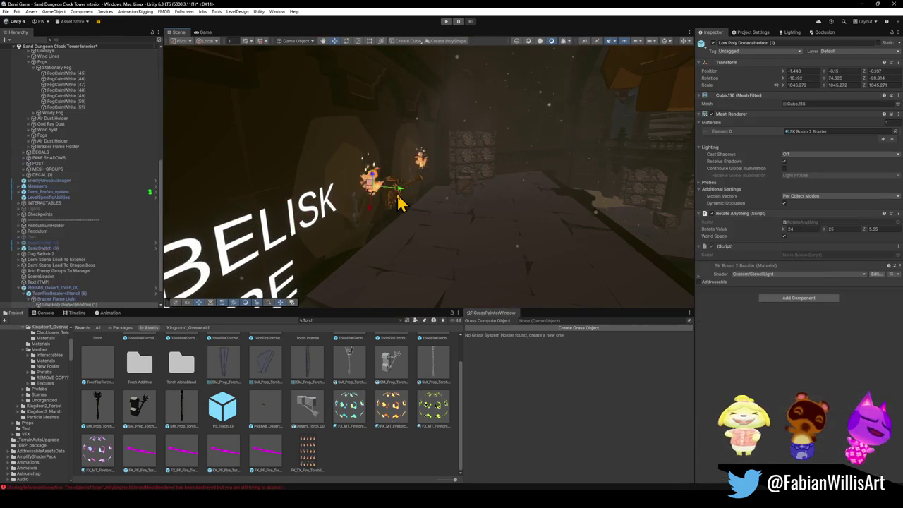
{"action": "left_click", "coordinate": [399, 204]}
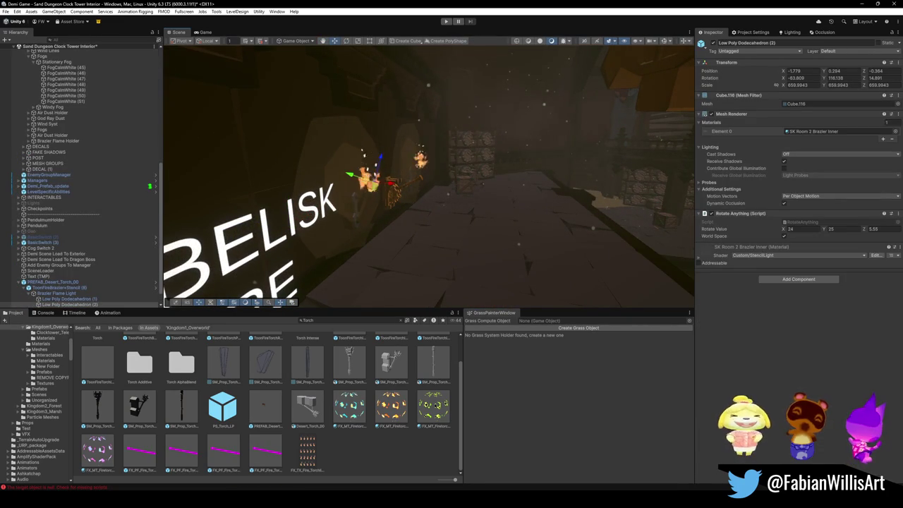
{"action": "left_click", "coordinate": [397, 206]}
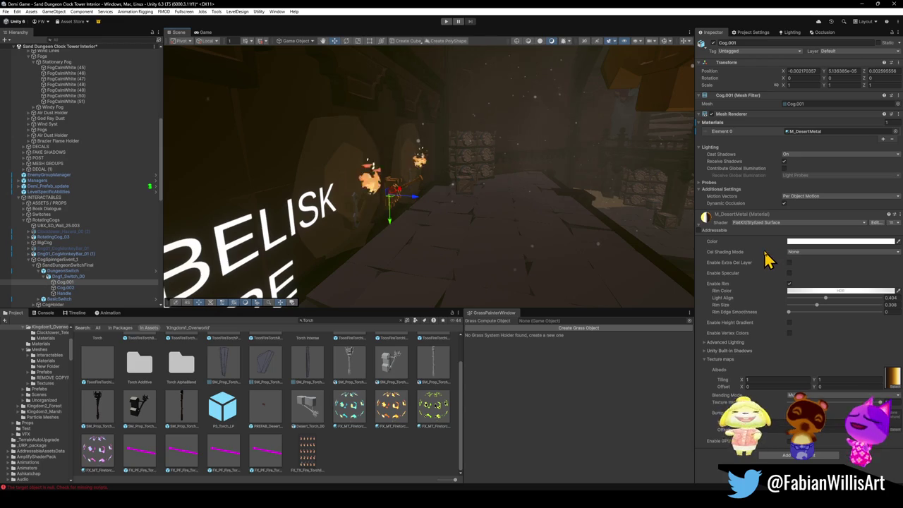
{"action": "key", "text": "w"}
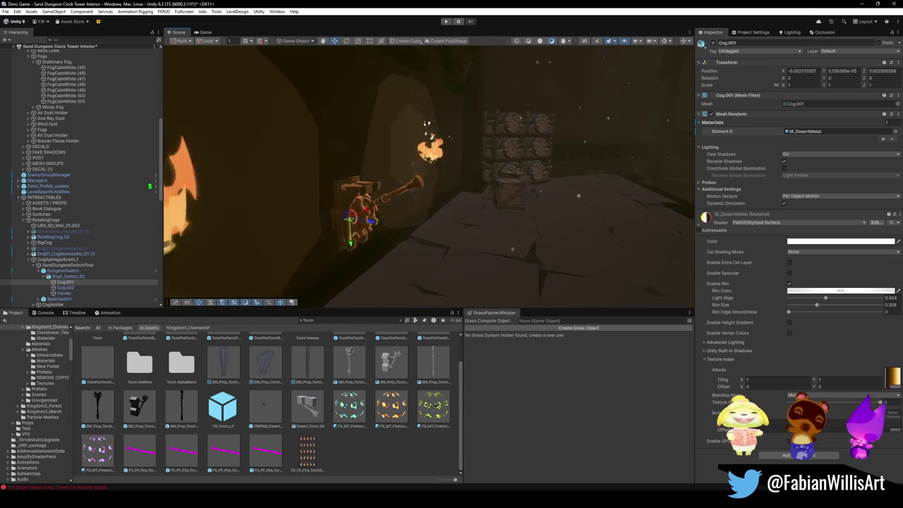
{"action": "left_click_drag", "start_coordinate": [838, 314], "coordinate": [795, 296]}
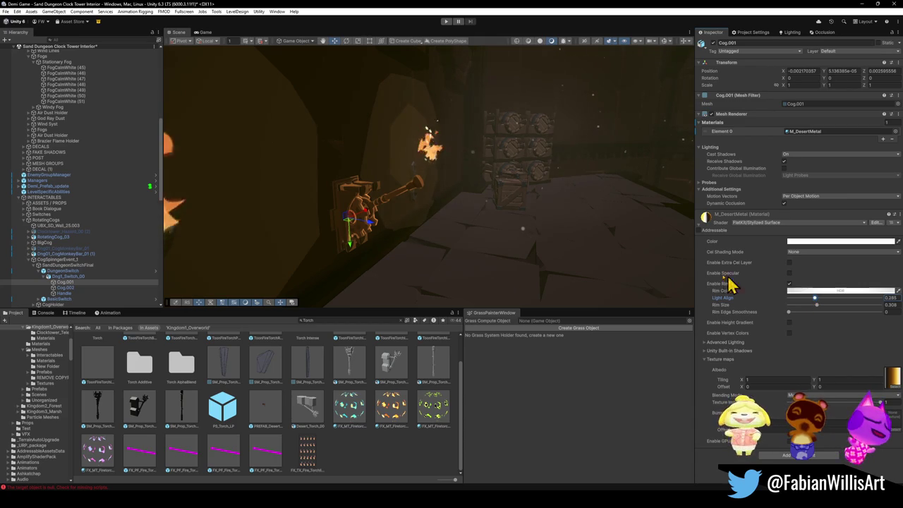
{"action": "scroll", "coordinate": [568, 235], "scroll_direction": "down", "scroll_amount": 5}
{"action": "mouse_move", "coordinate": [569, 236]}
{"action": "left_mouse_down"}
{"action": "mouse_move", "coordinate": [578, 248]}
{"action": "mouse_move", "coordinate": [534, 263]}
{"action": "mouse_move", "coordinate": [530, 239]}
{"action": "mouse_move", "coordinate": [402, 262]}
{"action": "mouse_move", "coordinate": [455, 262]}
{"action": "left_mouse_up"}
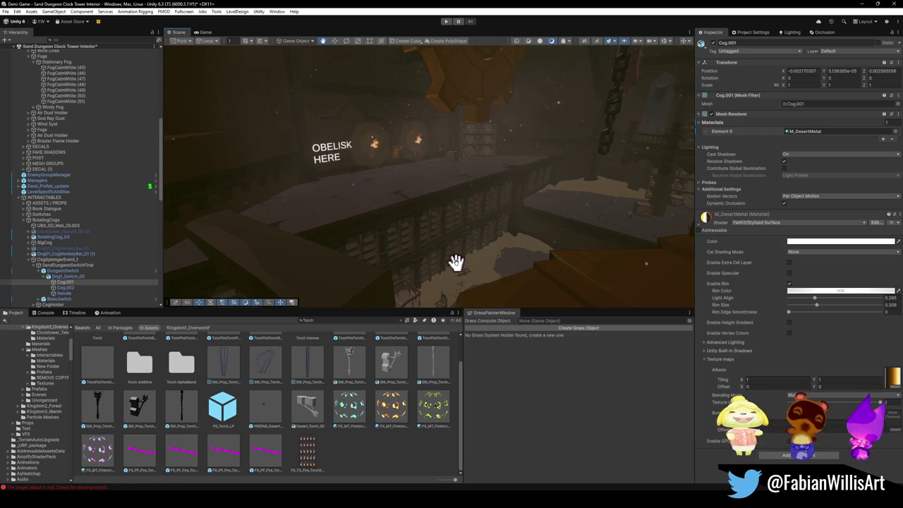
Fly down the corridor past the desert torches and OBELISK HERE sign, then minimise Unity.
{"action": "left_click_drag", "start_coordinate": [455, 261], "coordinate": [430, 243]}
{"action": "mouse_move", "coordinate": [500, 226]}
{"action": "left_mouse_down"}
{"action": "mouse_move", "coordinate": [470, 219]}
{"action": "mouse_move", "coordinate": [536, 223]}
{"action": "left_mouse_up"}
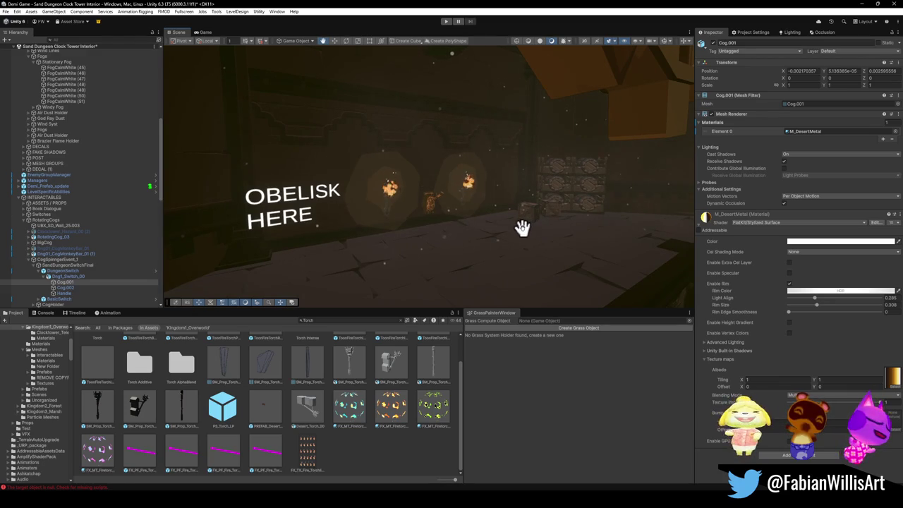
{"action": "left_click_drag", "start_coordinate": [520, 228], "coordinate": [539, 228]}
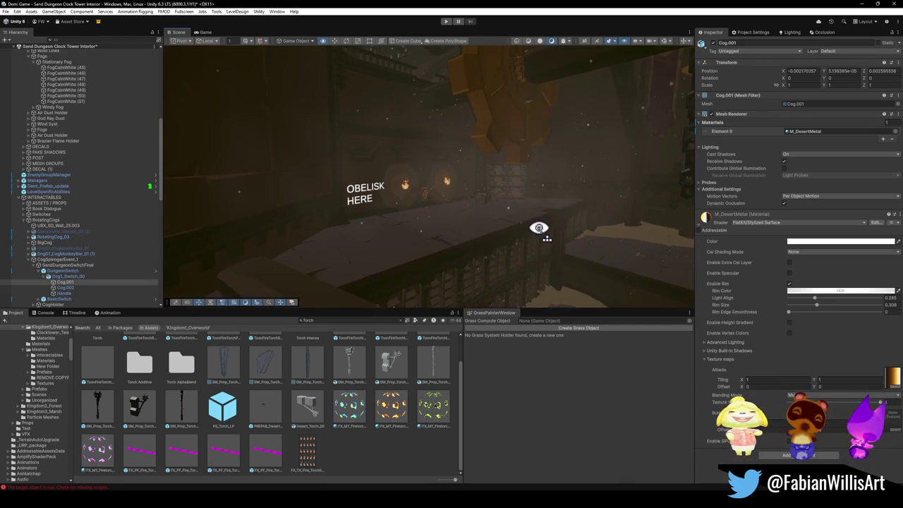
{"action": "left_click", "coordinate": [861, 7]}
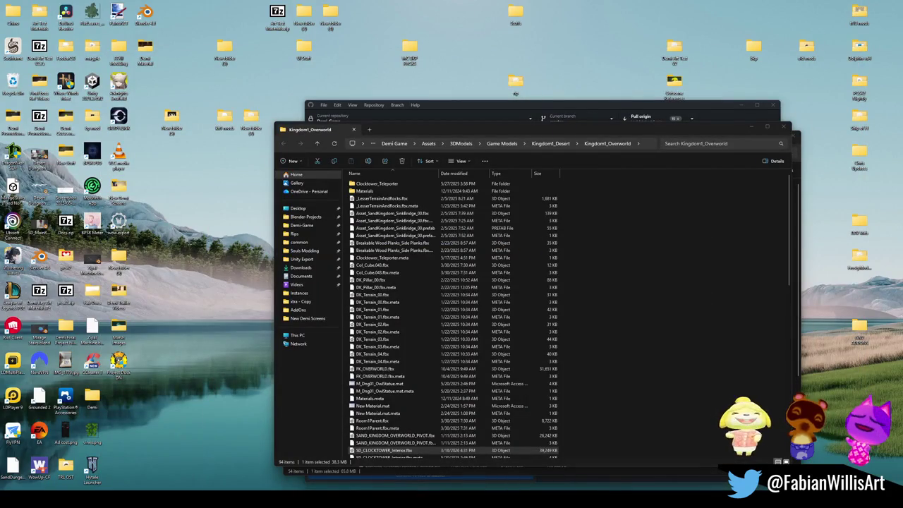
Bring up the SK CLOCKTOWER INTERIOR FINAL Blender file and walk past its walls and ceiling beams.
{"action": "mouse_move", "coordinate": [624, 469]}
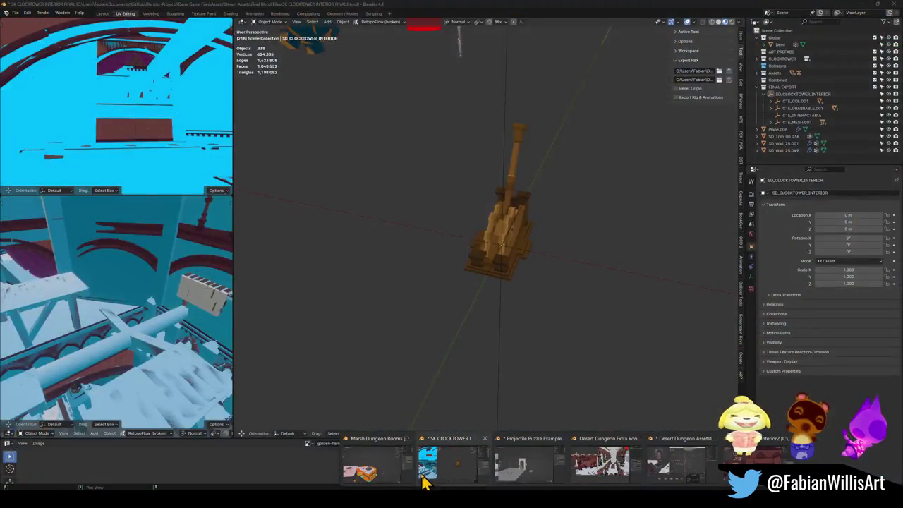
{"action": "left_click", "coordinate": [455, 476]}
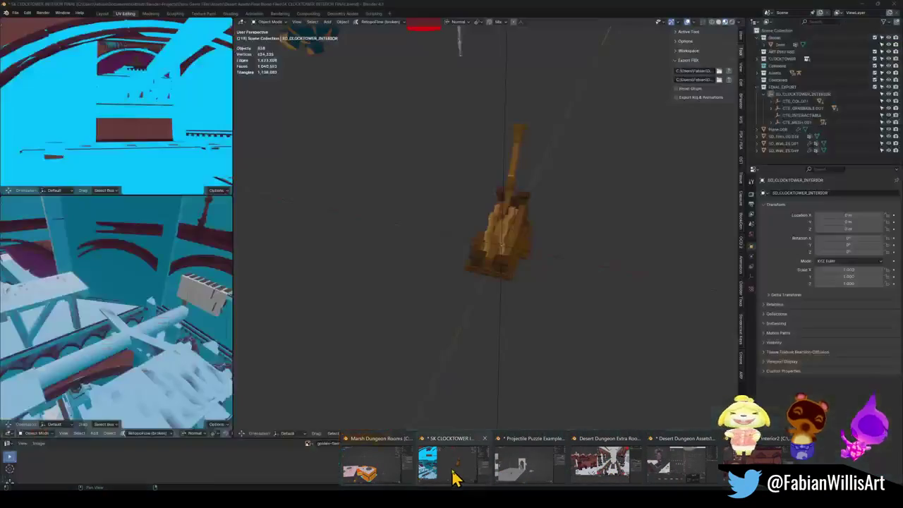
{"action": "key", "text": "shift+grave"}
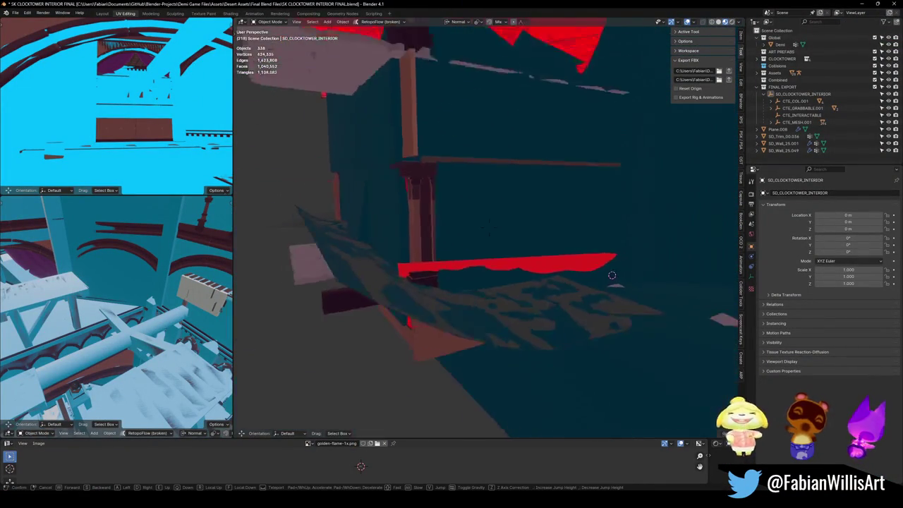
{"action": "left_click", "coordinate": [556, 210]}
{"action": "left_click", "coordinate": [524, 219]}
{"action": "key", "text": "shift+grave"}
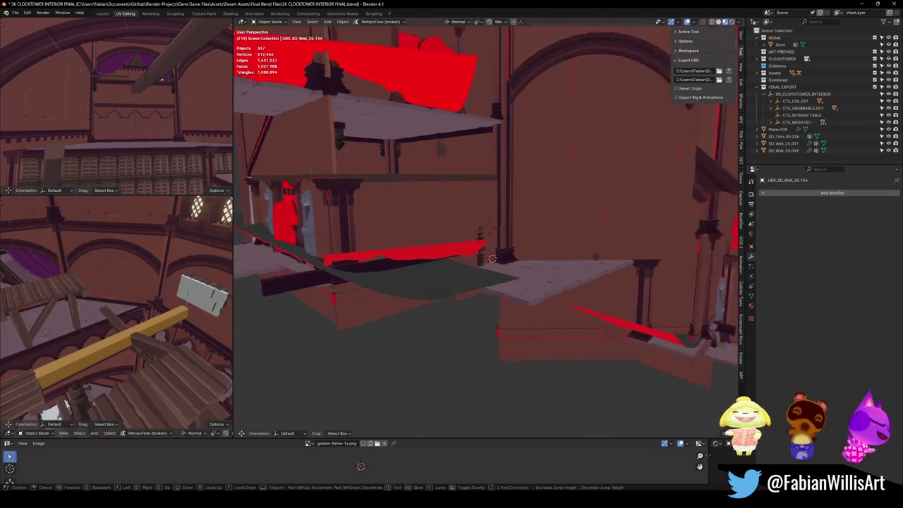
{"action": "key", "text": "s"}
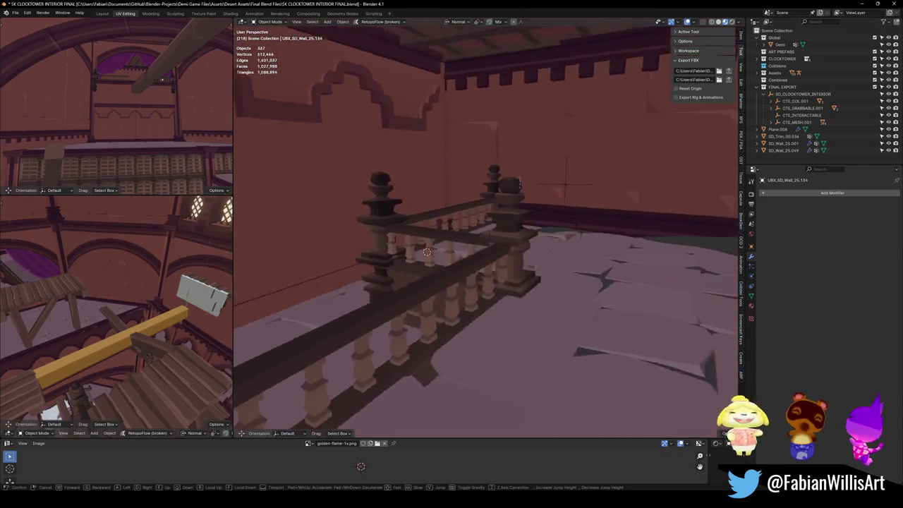
{"action": "left_click", "coordinate": [540, 216]}
{"action": "left_click", "coordinate": [543, 225]}
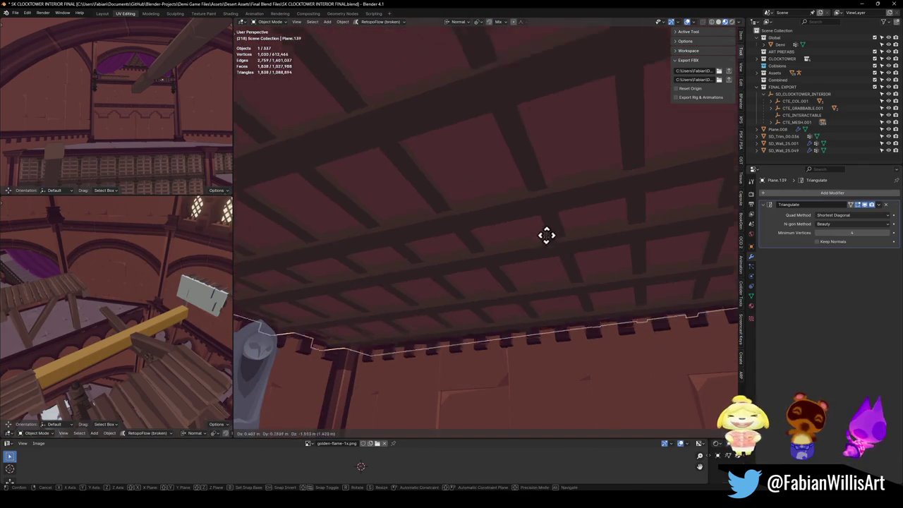
{"action": "key", "text": "shift+grave"}
{"action": "key", "text": "s"}
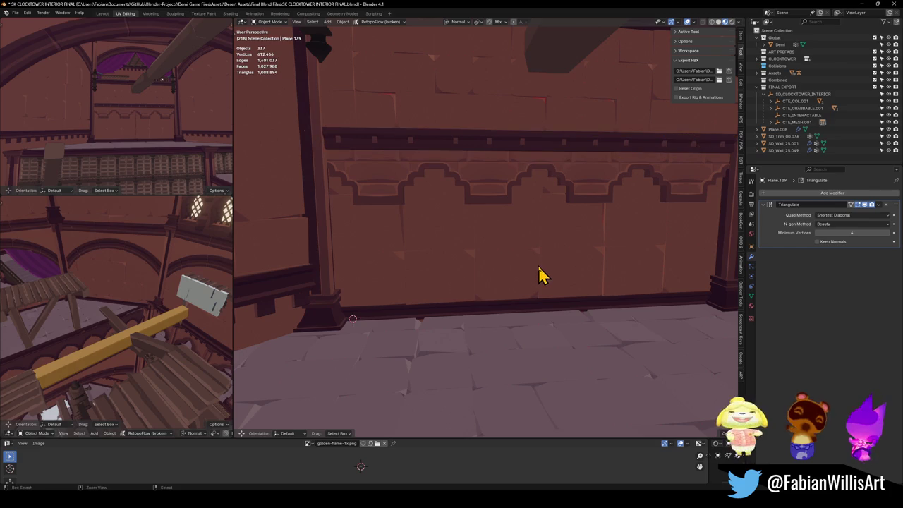
Save the file, walk across the balcony to a railing post, and minimise Blender.
{"action": "key", "text": "shift+grave"}
{"action": "key", "text": "s"}
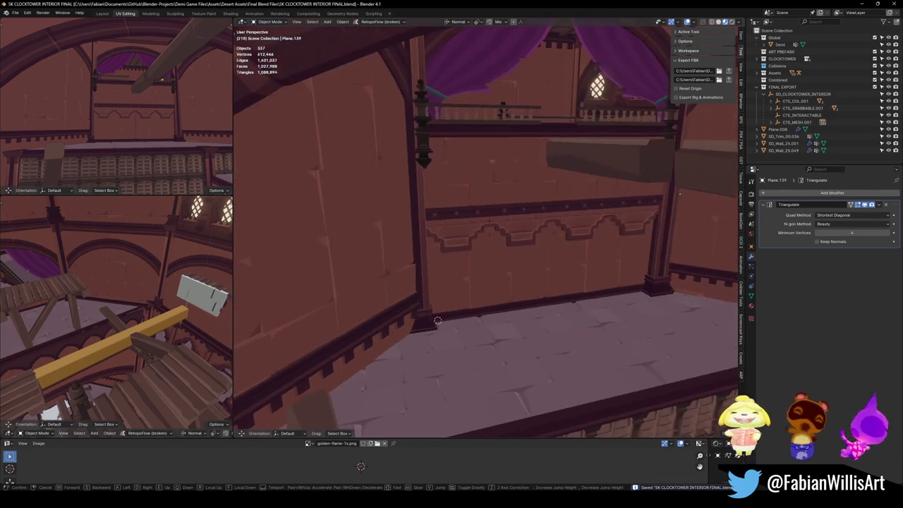
{"action": "key", "text": "w"}
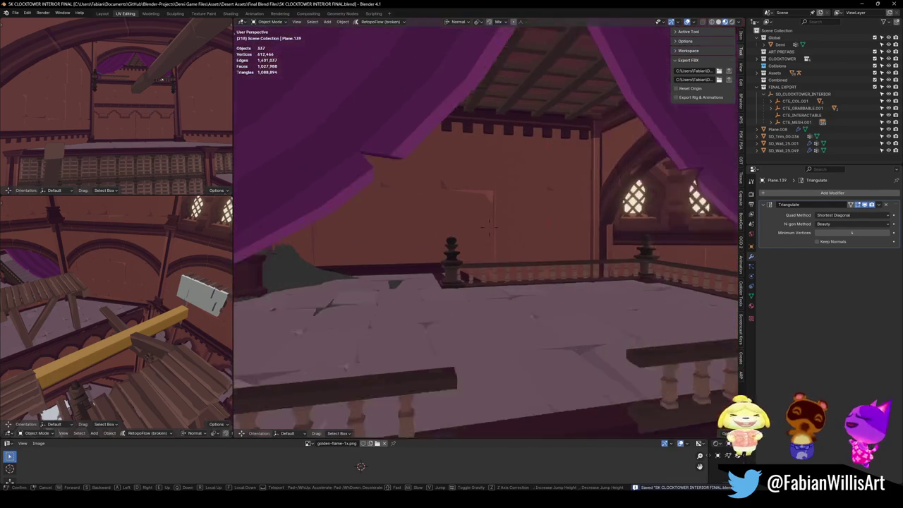
{"action": "key", "text": "s"}
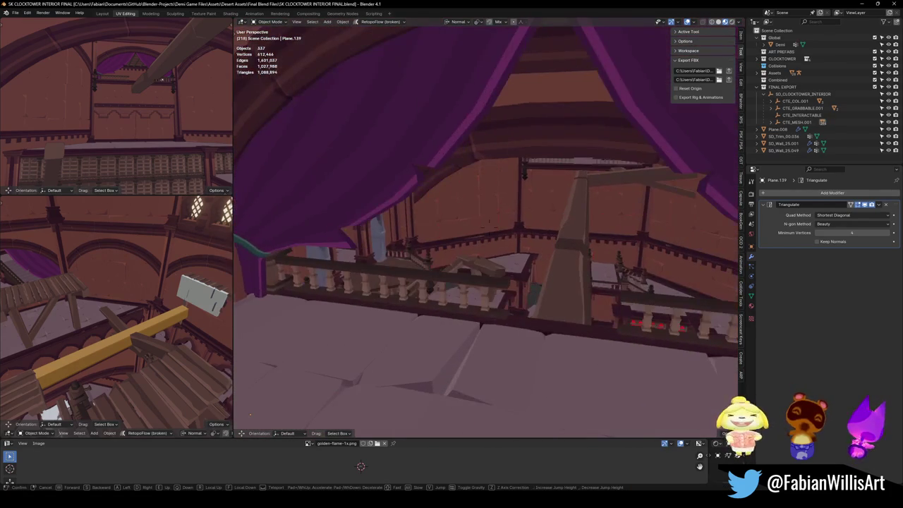
{"action": "key", "text": "w"}
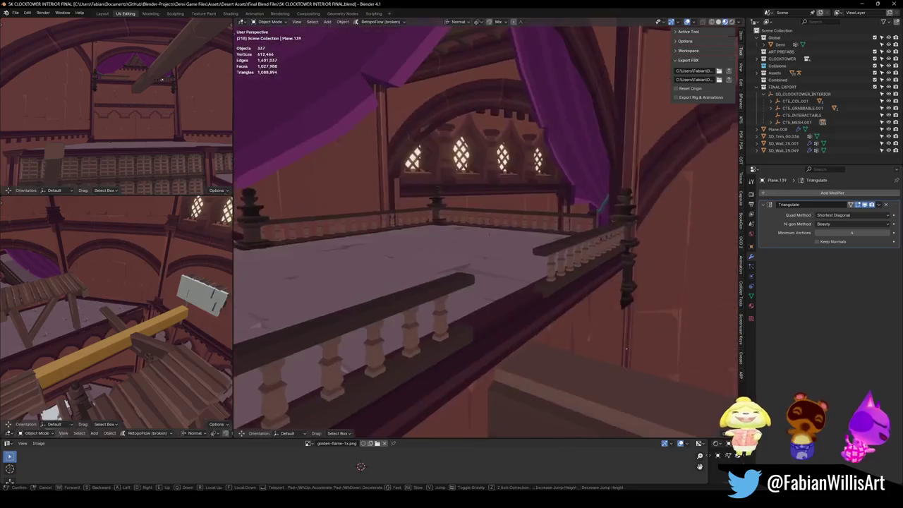
{"action": "left_click", "coordinate": [869, 5]}
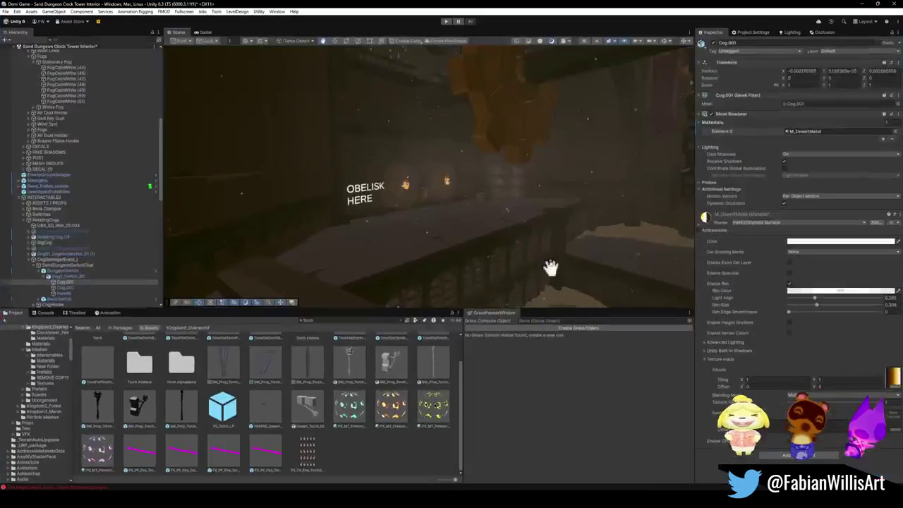
Fly and orbit the Scene view around the cog switch and the railing hall.
{"action": "mouse_move", "coordinate": [548, 262]}
{"action": "left_mouse_down"}
{"action": "mouse_move", "coordinate": [500, 246]}
{"action": "mouse_move", "coordinate": [479, 193]}
{"action": "mouse_move", "coordinate": [584, 239]}
{"action": "mouse_move", "coordinate": [519, 235]}
{"action": "mouse_move", "coordinate": [578, 246]}
{"action": "mouse_move", "coordinate": [565, 247]}
{"action": "mouse_move", "coordinate": [512, 233]}
{"action": "mouse_move", "coordinate": [524, 233]}
{"action": "mouse_move", "coordinate": [440, 234]}
{"action": "mouse_move", "coordinate": [557, 205]}
{"action": "mouse_move", "coordinate": [419, 224]}
{"action": "mouse_move", "coordinate": [415, 210]}
{"action": "mouse_move", "coordinate": [452, 242]}
{"action": "left_mouse_up"}
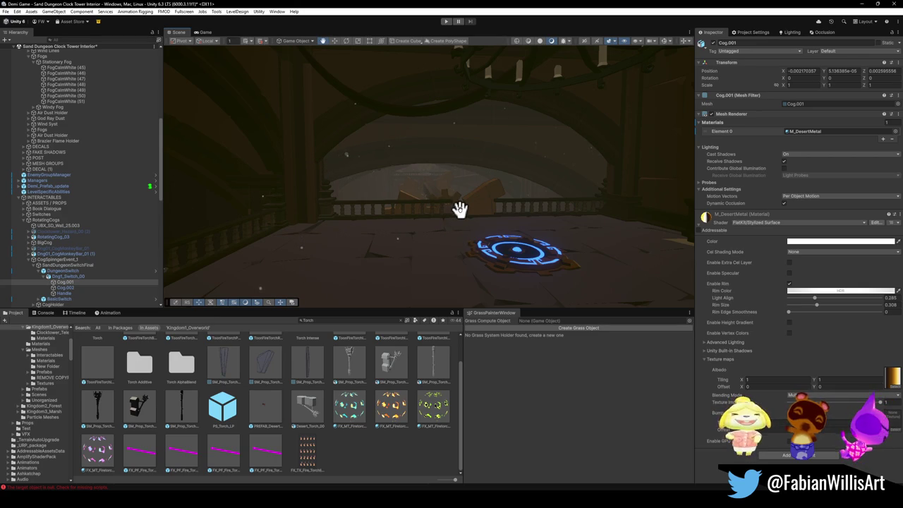
{"action": "mouse_move", "coordinate": [466, 211]}
{"action": "left_mouse_down"}
{"action": "mouse_move", "coordinate": [486, 213]}
{"action": "mouse_move", "coordinate": [473, 243]}
{"action": "left_mouse_up"}
{"action": "mouse_move", "coordinate": [491, 191]}
{"action": "left_mouse_down"}
{"action": "mouse_move", "coordinate": [482, 212]}
{"action": "mouse_move", "coordinate": [474, 209]}
{"action": "mouse_move", "coordinate": [489, 205]}
{"action": "mouse_move", "coordinate": [420, 201]}
{"action": "mouse_move", "coordinate": [445, 197]}
{"action": "mouse_move", "coordinate": [402, 218]}
{"action": "mouse_move", "coordinate": [421, 211]}
{"action": "mouse_move", "coordinate": [298, 221]}
{"action": "mouse_move", "coordinate": [423, 165]}
{"action": "mouse_move", "coordinate": [414, 181]}
{"action": "mouse_move", "coordinate": [393, 161]}
{"action": "left_mouse_up"}
{"action": "mouse_move", "coordinate": [421, 194]}
{"action": "left_mouse_down"}
{"action": "mouse_move", "coordinate": [445, 163]}
{"action": "mouse_move", "coordinate": [499, 198]}
{"action": "mouse_move", "coordinate": [453, 214]}
{"action": "mouse_move", "coordinate": [467, 205]}
{"action": "mouse_move", "coordinate": [460, 212]}
{"action": "mouse_move", "coordinate": [484, 222]}
{"action": "mouse_move", "coordinate": [465, 231]}
{"action": "left_mouse_up"}
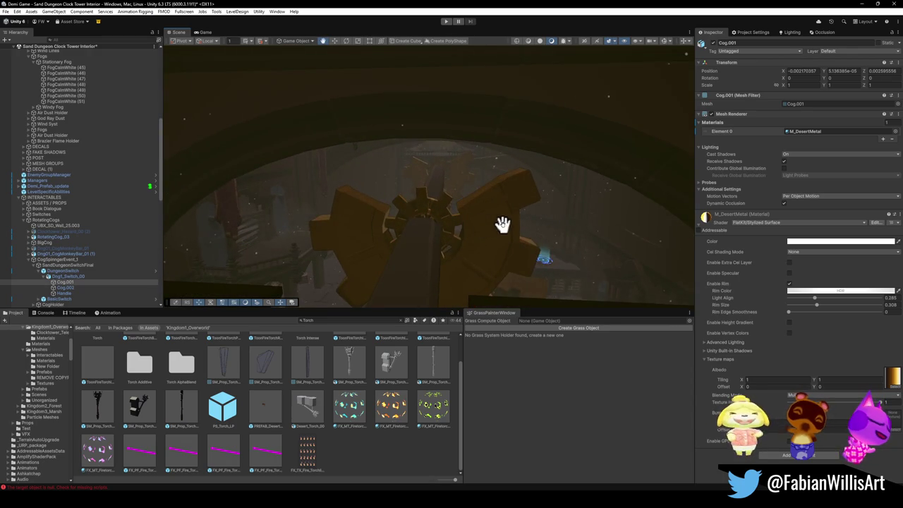
{"action": "scroll", "coordinate": [483, 234], "scroll_direction": "down", "scroll_amount": 5}
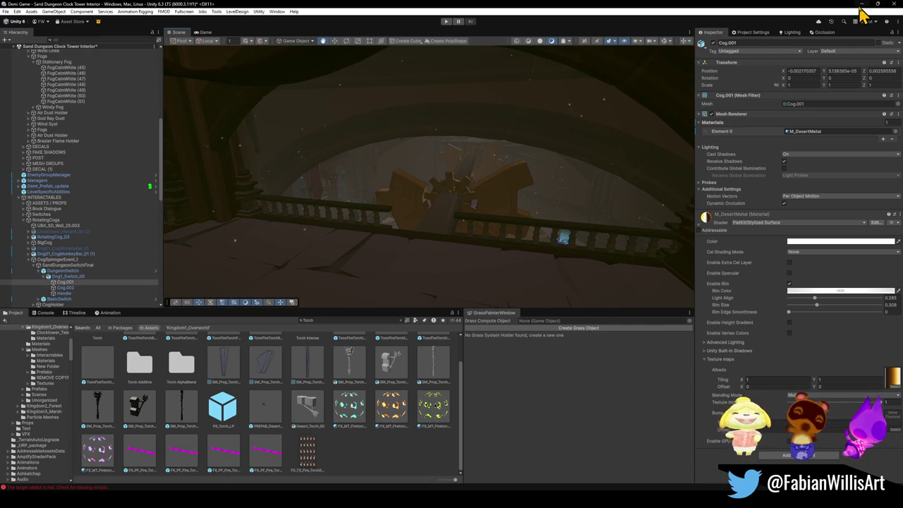
{"action": "mouse_move", "coordinate": [522, 197]}
{"action": "left_mouse_down"}
{"action": "mouse_move", "coordinate": [542, 176]}
{"action": "mouse_move", "coordinate": [566, 174]}
{"action": "mouse_move", "coordinate": [536, 184]}
{"action": "mouse_move", "coordinate": [580, 95]}
{"action": "mouse_move", "coordinate": [614, 125]}
{"action": "mouse_move", "coordinate": [623, 156]}
{"action": "mouse_move", "coordinate": [504, 185]}
{"action": "mouse_move", "coordinate": [347, 207]}
{"action": "mouse_move", "coordinate": [564, 212]}
{"action": "mouse_move", "coordinate": [428, 213]}
{"action": "mouse_move", "coordinate": [441, 185]}
{"action": "mouse_move", "coordinate": [419, 179]}
{"action": "mouse_move", "coordinate": [404, 181]}
{"action": "mouse_move", "coordinate": [484, 195]}
{"action": "mouse_move", "coordinate": [423, 191]}
{"action": "mouse_move", "coordinate": [388, 209]}
{"action": "left_mouse_up"}
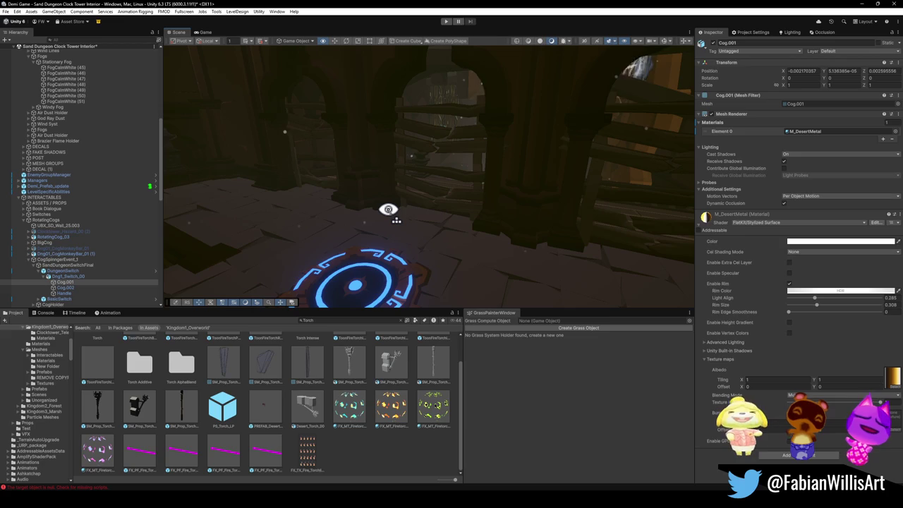
Orbit from the glowing blue floor circle past the torch-lit arches to the carved eye door.
{"action": "mouse_move", "coordinate": [388, 210]}
{"action": "left_mouse_down"}
{"action": "mouse_move", "coordinate": [445, 204]}
{"action": "mouse_move", "coordinate": [496, 225]}
{"action": "mouse_move", "coordinate": [484, 228]}
{"action": "mouse_move", "coordinate": [498, 232]}
{"action": "mouse_move", "coordinate": [431, 261]}
{"action": "mouse_move", "coordinate": [413, 237]}
{"action": "mouse_move", "coordinate": [464, 254]}
{"action": "left_mouse_up"}
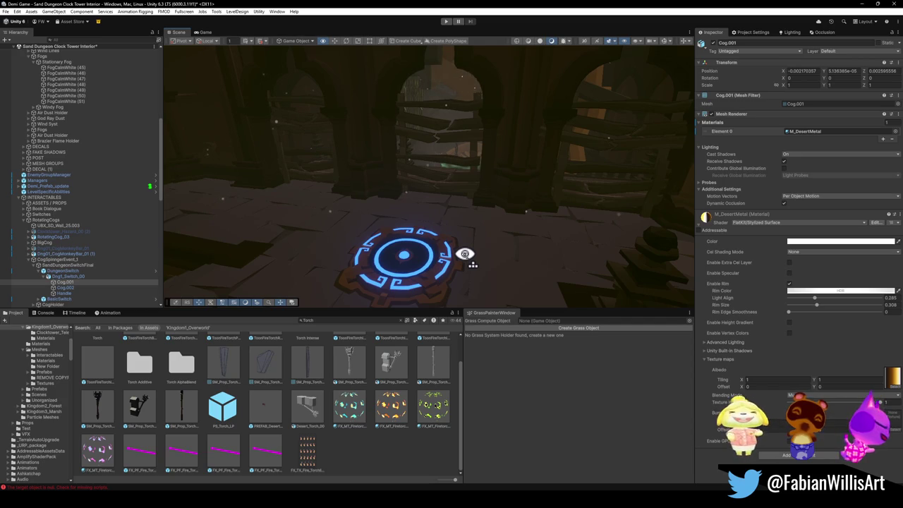
{"action": "mouse_move", "coordinate": [465, 254]}
{"action": "left_mouse_down"}
{"action": "mouse_move", "coordinate": [468, 207]}
{"action": "mouse_move", "coordinate": [479, 250]}
{"action": "mouse_move", "coordinate": [444, 254]}
{"action": "mouse_move", "coordinate": [520, 254]}
{"action": "left_mouse_up"}
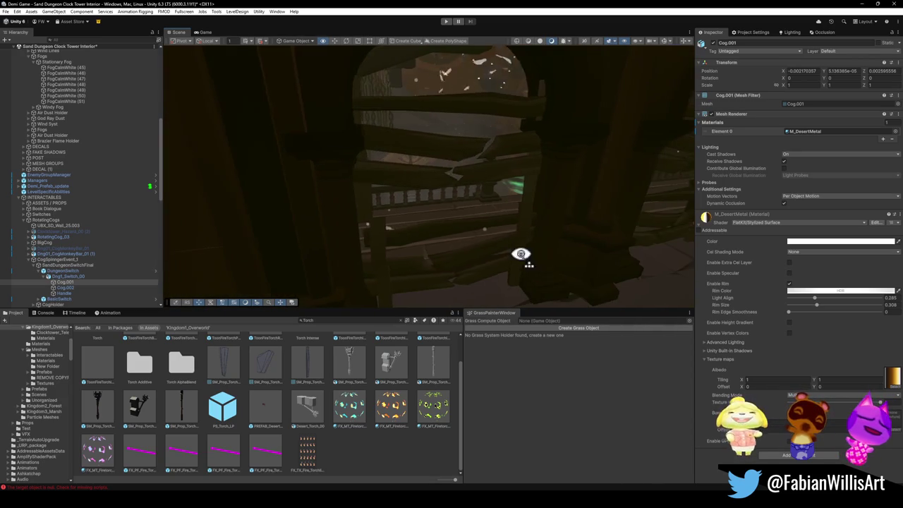
{"action": "mouse_move", "coordinate": [485, 223]}
{"action": "left_mouse_down"}
{"action": "mouse_move", "coordinate": [510, 185]}
{"action": "mouse_move", "coordinate": [478, 207]}
{"action": "mouse_move", "coordinate": [409, 216]}
{"action": "mouse_move", "coordinate": [495, 167]}
{"action": "mouse_move", "coordinate": [440, 235]}
{"action": "mouse_move", "coordinate": [462, 243]}
{"action": "mouse_move", "coordinate": [440, 209]}
{"action": "mouse_move", "coordinate": [439, 223]}
{"action": "left_mouse_up"}
{"action": "mouse_move", "coordinate": [438, 222]}
{"action": "left_mouse_down"}
{"action": "mouse_move", "coordinate": [451, 210]}
{"action": "mouse_move", "coordinate": [461, 225]}
{"action": "mouse_move", "coordinate": [445, 224]}
{"action": "mouse_move", "coordinate": [499, 234]}
{"action": "mouse_move", "coordinate": [621, 221]}
{"action": "mouse_move", "coordinate": [471, 205]}
{"action": "mouse_move", "coordinate": [489, 176]}
{"action": "mouse_move", "coordinate": [502, 179]}
{"action": "mouse_move", "coordinate": [459, 184]}
{"action": "mouse_move", "coordinate": [442, 181]}
{"action": "mouse_move", "coordinate": [496, 181]}
{"action": "mouse_move", "coordinate": [343, 170]}
{"action": "mouse_move", "coordinate": [550, 204]}
{"action": "mouse_move", "coordinate": [479, 207]}
{"action": "mouse_move", "coordinate": [498, 215]}
{"action": "mouse_move", "coordinate": [400, 193]}
{"action": "left_mouse_up"}
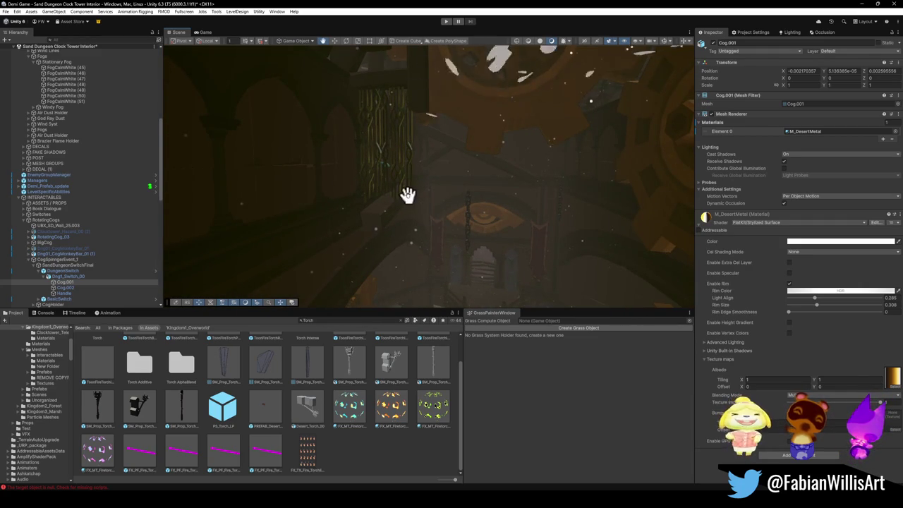
{"action": "mouse_move", "coordinate": [487, 233]}
{"action": "left_mouse_down"}
{"action": "mouse_move", "coordinate": [451, 230]}
{"action": "mouse_move", "coordinate": [582, 239]}
{"action": "mouse_move", "coordinate": [464, 228]}
{"action": "mouse_move", "coordinate": [497, 232]}
{"action": "mouse_move", "coordinate": [484, 208]}
{"action": "mouse_move", "coordinate": [457, 202]}
{"action": "mouse_move", "coordinate": [446, 178]}
{"action": "mouse_move", "coordinate": [465, 176]}
{"action": "mouse_move", "coordinate": [452, 151]}
{"action": "mouse_move", "coordinate": [360, 144]}
{"action": "mouse_move", "coordinate": [462, 184]}
{"action": "left_mouse_up"}
Orbit and fly the Scene camera around the tower cogs and wind particles, ending at the walkway.
{"action": "mouse_move", "coordinate": [561, 204]}
{"action": "left_mouse_down"}
{"action": "mouse_move", "coordinate": [418, 197]}
{"action": "mouse_move", "coordinate": [518, 209]}
{"action": "mouse_move", "coordinate": [397, 238]}
{"action": "mouse_move", "coordinate": [590, 237]}
{"action": "mouse_move", "coordinate": [478, 229]}
{"action": "mouse_move", "coordinate": [563, 227]}
{"action": "left_mouse_up"}
{"action": "mouse_move", "coordinate": [462, 206]}
{"action": "left_mouse_down"}
{"action": "mouse_move", "coordinate": [501, 223]}
{"action": "mouse_move", "coordinate": [373, 215]}
{"action": "mouse_move", "coordinate": [593, 232]}
{"action": "mouse_move", "coordinate": [492, 206]}
{"action": "mouse_move", "coordinate": [524, 216]}
{"action": "left_mouse_up"}
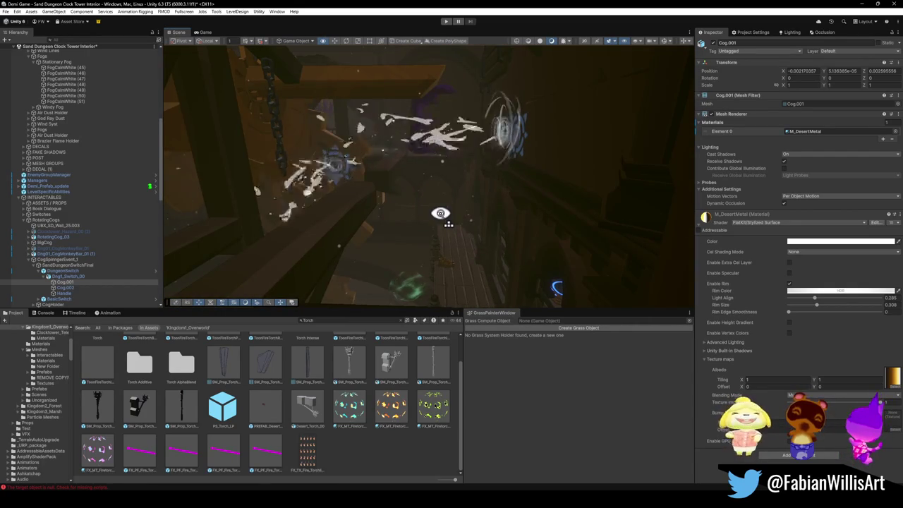
{"action": "left_click_drag", "start_coordinate": [440, 213], "coordinate": [440, 212]}
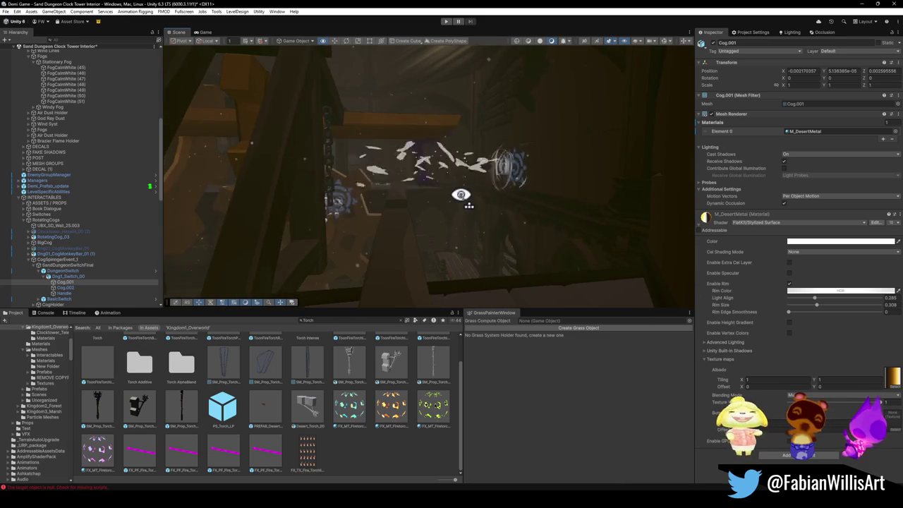
{"action": "mouse_move", "coordinate": [460, 195]}
{"action": "left_mouse_down"}
{"action": "mouse_move", "coordinate": [461, 203]}
{"action": "mouse_move", "coordinate": [515, 222]}
{"action": "mouse_move", "coordinate": [641, 219]}
{"action": "left_mouse_up"}
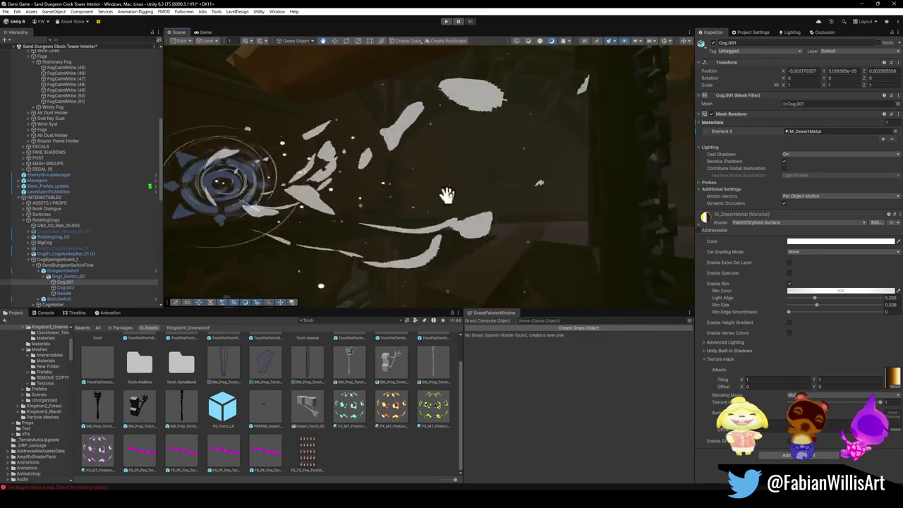
{"action": "mouse_move", "coordinate": [359, 229]}
{"action": "left_mouse_down"}
{"action": "mouse_move", "coordinate": [371, 258]}
{"action": "mouse_move", "coordinate": [399, 260]}
{"action": "mouse_move", "coordinate": [367, 248]}
{"action": "left_mouse_up"}
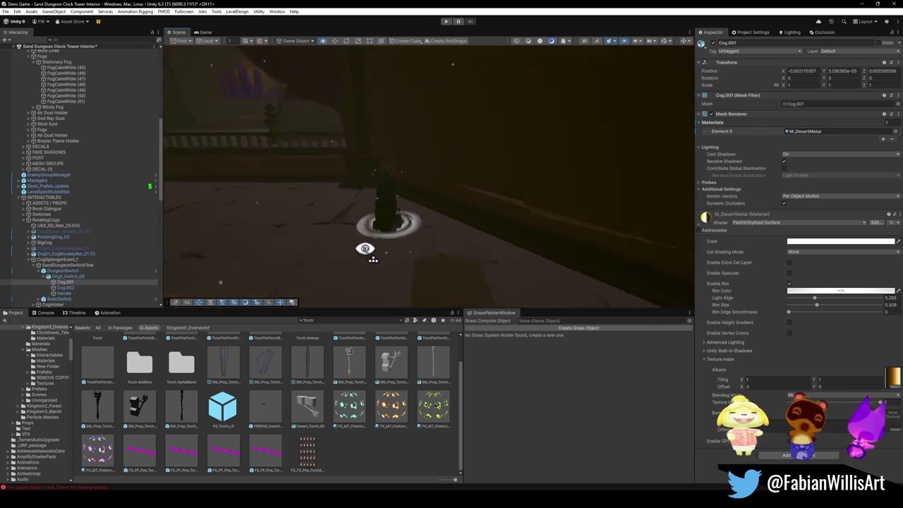
Fly and orbit the Scene camera past the wooden beams, clock face, gears, torches and green water.
{"action": "mouse_move", "coordinate": [552, 227]}
{"action": "left_mouse_down"}
{"action": "mouse_move", "coordinate": [583, 228]}
{"action": "mouse_move", "coordinate": [560, 227]}
{"action": "left_mouse_up"}
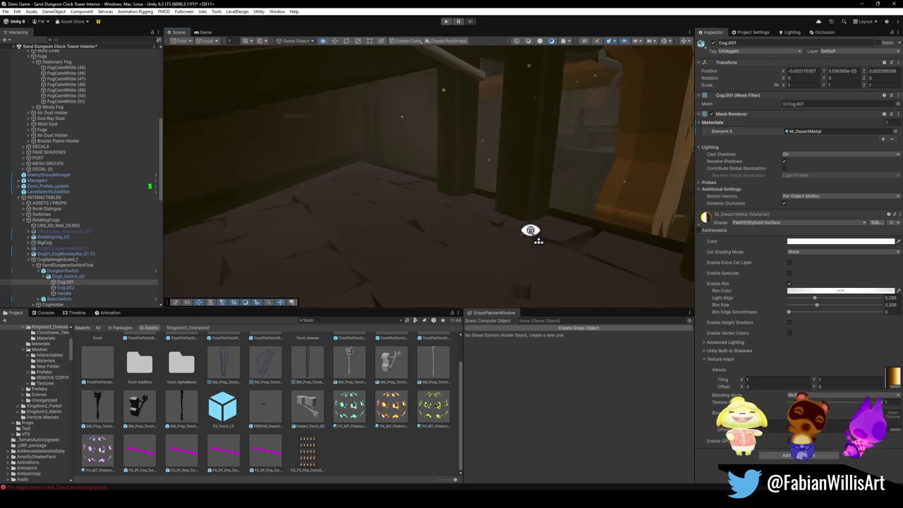
{"action": "mouse_move", "coordinate": [411, 214]}
{"action": "left_mouse_down"}
{"action": "mouse_move", "coordinate": [498, 213]}
{"action": "mouse_move", "coordinate": [451, 204]}
{"action": "mouse_move", "coordinate": [597, 181]}
{"action": "left_mouse_up"}
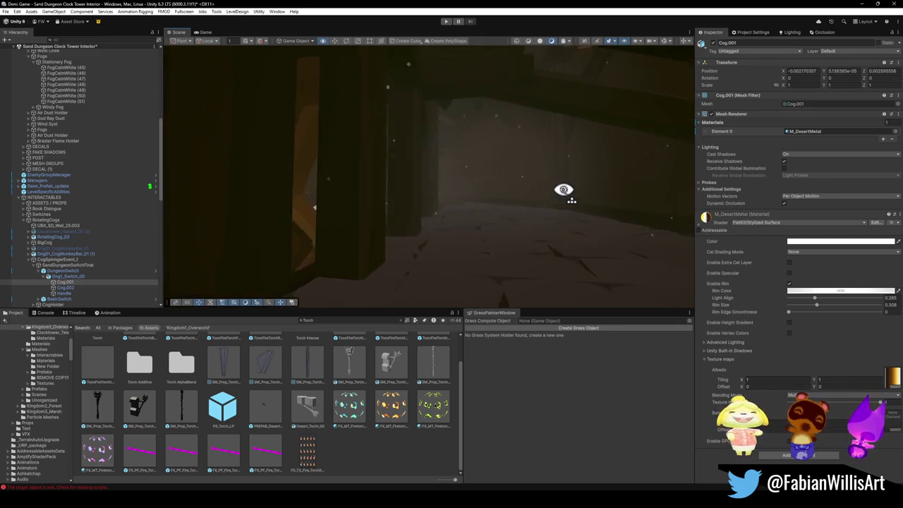
{"action": "mouse_move", "coordinate": [492, 237]}
{"action": "left_mouse_down"}
{"action": "mouse_move", "coordinate": [473, 284]}
{"action": "mouse_move", "coordinate": [516, 265]}
{"action": "mouse_move", "coordinate": [436, 241]}
{"action": "left_mouse_up"}
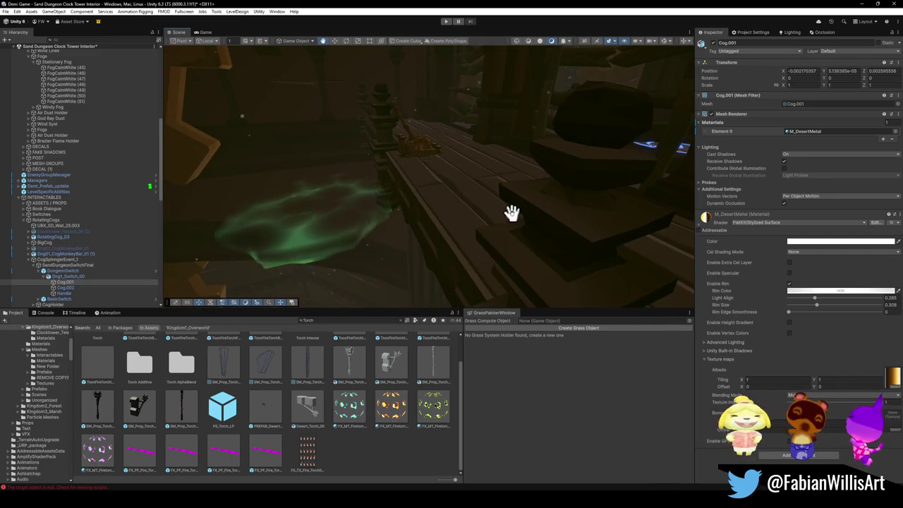
{"action": "mouse_move", "coordinate": [332, 278]}
{"action": "left_mouse_down"}
{"action": "mouse_move", "coordinate": [320, 278]}
{"action": "mouse_move", "coordinate": [283, 200]}
{"action": "left_mouse_up"}
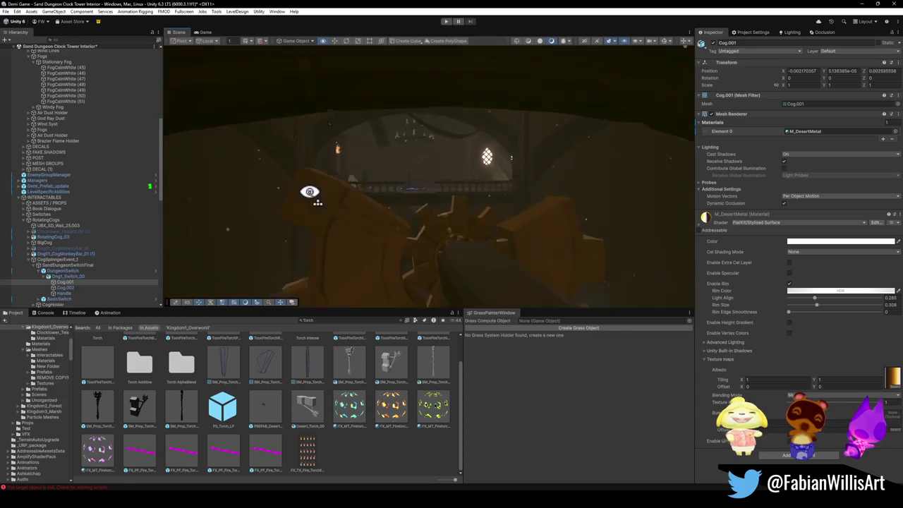
{"action": "key", "text": "w"}
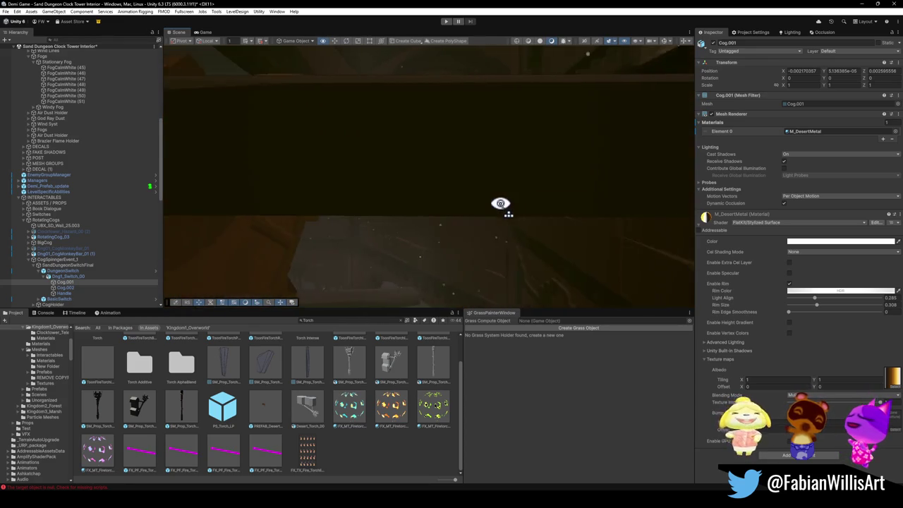
{"action": "mouse_move", "coordinate": [491, 212]}
{"action": "left_mouse_down"}
{"action": "mouse_move", "coordinate": [391, 187]}
{"action": "mouse_move", "coordinate": [366, 252]}
{"action": "mouse_move", "coordinate": [437, 203]}
{"action": "left_mouse_up"}
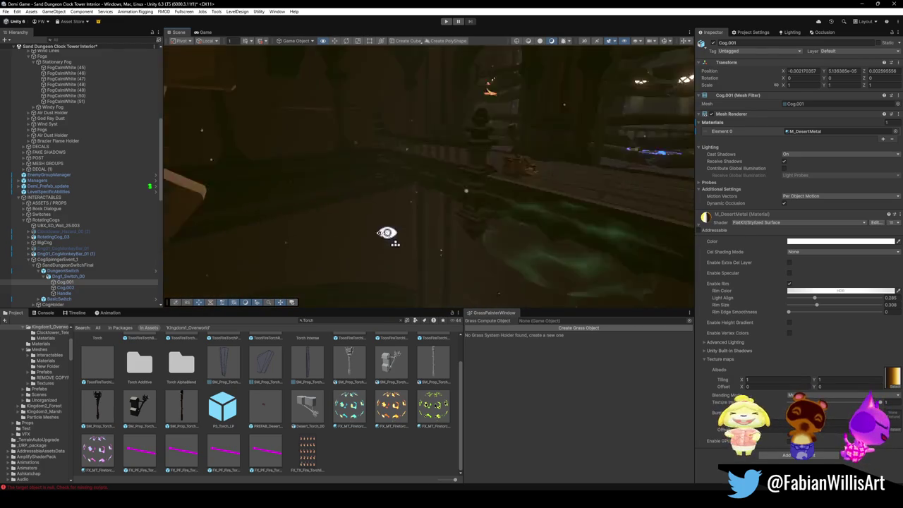
{"action": "mouse_move", "coordinate": [376, 223]}
{"action": "left_mouse_down"}
{"action": "mouse_move", "coordinate": [480, 222]}
{"action": "mouse_move", "coordinate": [331, 229]}
{"action": "left_mouse_up"}
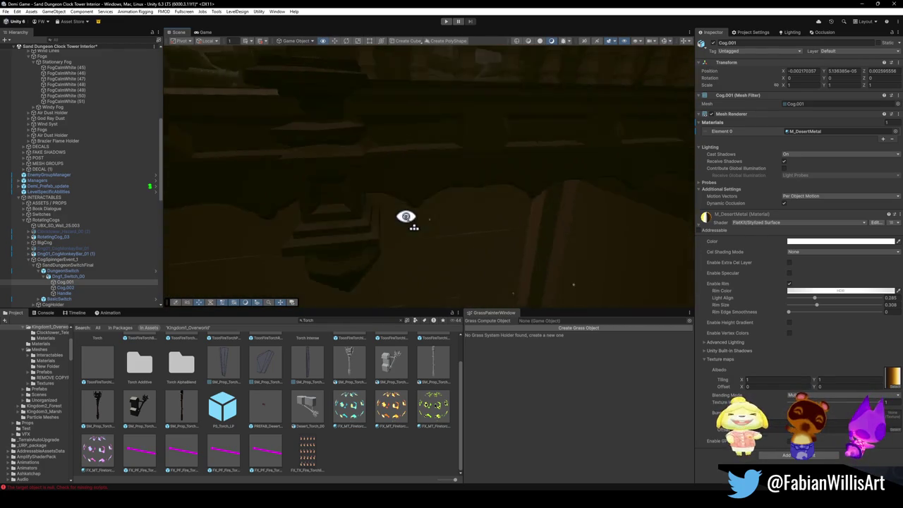
{"action": "left_click_drag", "start_coordinate": [405, 216], "coordinate": [395, 215]}
{"action": "mouse_move", "coordinate": [517, 208]}
{"action": "left_mouse_down"}
{"action": "mouse_move", "coordinate": [596, 210]}
{"action": "mouse_move", "coordinate": [448, 208]}
{"action": "left_mouse_up"}
{"action": "mouse_move", "coordinate": [526, 221]}
{"action": "left_mouse_down"}
{"action": "mouse_move", "coordinate": [625, 226]}
{"action": "mouse_move", "coordinate": [477, 177]}
{"action": "mouse_move", "coordinate": [529, 203]}
{"action": "mouse_move", "coordinate": [479, 191]}
{"action": "mouse_move", "coordinate": [496, 191]}
{"action": "left_mouse_up"}
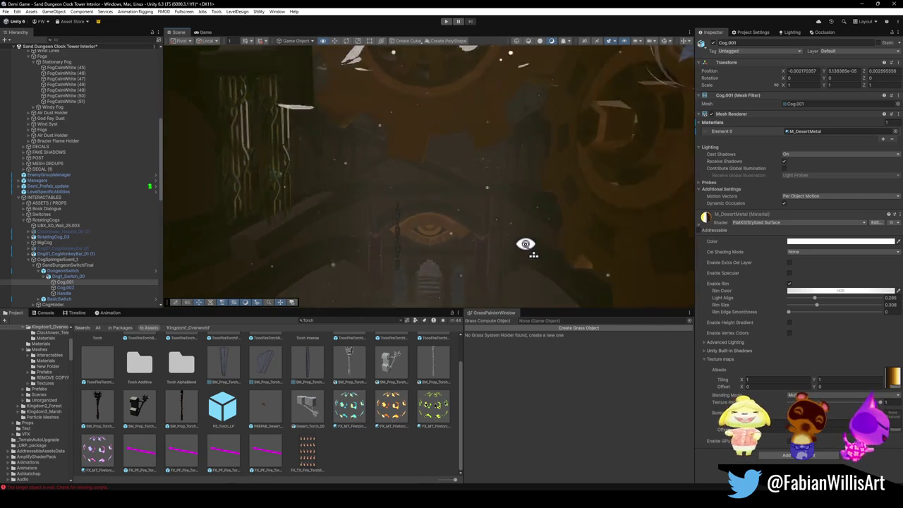
Orbit the Scene camera from the large cog over the table and across to the wooden stairs.
{"action": "mouse_move", "coordinate": [379, 210]}
{"action": "left_mouse_down"}
{"action": "mouse_move", "coordinate": [480, 209]}
{"action": "mouse_move", "coordinate": [429, 216]}
{"action": "mouse_move", "coordinate": [343, 248]}
{"action": "mouse_move", "coordinate": [421, 267]}
{"action": "left_mouse_up"}
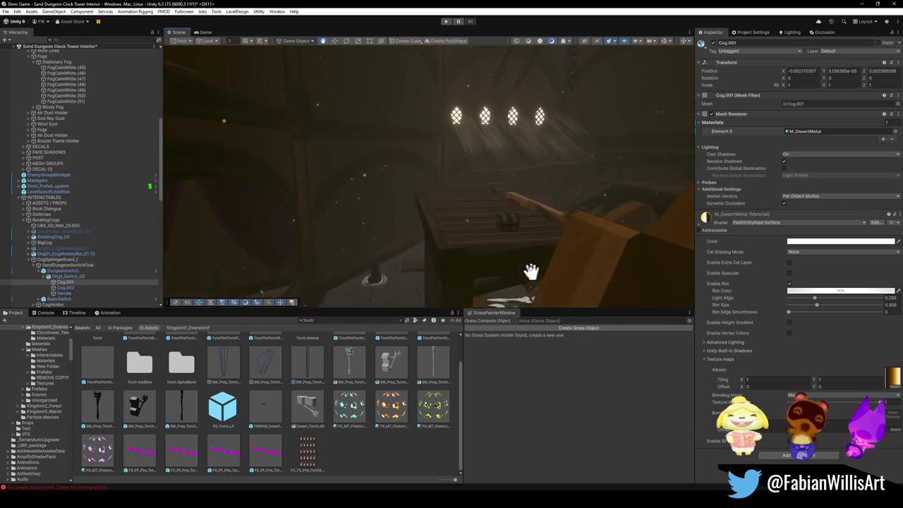
{"action": "left_click_drag", "start_coordinate": [530, 282], "coordinate": [464, 237]}
{"action": "mouse_move", "coordinate": [515, 197]}
{"action": "left_mouse_down"}
{"action": "mouse_move", "coordinate": [437, 186]}
{"action": "mouse_move", "coordinate": [447, 199]}
{"action": "mouse_move", "coordinate": [520, 177]}
{"action": "mouse_move", "coordinate": [426, 145]}
{"action": "mouse_move", "coordinate": [459, 185]}
{"action": "mouse_move", "coordinate": [410, 156]}
{"action": "left_mouse_up"}
{"action": "mouse_move", "coordinate": [460, 192]}
{"action": "left_mouse_down"}
{"action": "mouse_move", "coordinate": [454, 197]}
{"action": "mouse_move", "coordinate": [590, 188]}
{"action": "mouse_move", "coordinate": [568, 167]}
{"action": "mouse_move", "coordinate": [482, 197]}
{"action": "mouse_move", "coordinate": [374, 199]}
{"action": "mouse_move", "coordinate": [496, 205]}
{"action": "mouse_move", "coordinate": [336, 212]}
{"action": "mouse_move", "coordinate": [389, 237]}
{"action": "mouse_move", "coordinate": [574, 201]}
{"action": "mouse_move", "coordinate": [480, 214]}
{"action": "mouse_move", "coordinate": [576, 211]}
{"action": "mouse_move", "coordinate": [373, 207]}
{"action": "mouse_move", "coordinate": [388, 226]}
{"action": "mouse_move", "coordinate": [636, 230]}
{"action": "mouse_move", "coordinate": [599, 211]}
{"action": "mouse_move", "coordinate": [394, 219]}
{"action": "mouse_move", "coordinate": [379, 177]}
{"action": "mouse_move", "coordinate": [425, 212]}
{"action": "mouse_move", "coordinate": [397, 216]}
{"action": "mouse_move", "coordinate": [397, 236]}
{"action": "mouse_move", "coordinate": [417, 235]}
{"action": "mouse_move", "coordinate": [408, 235]}
{"action": "mouse_move", "coordinate": [424, 190]}
{"action": "mouse_move", "coordinate": [425, 218]}
{"action": "mouse_move", "coordinate": [419, 181]}
{"action": "mouse_move", "coordinate": [439, 181]}
{"action": "mouse_move", "coordinate": [438, 236]}
{"action": "mouse_move", "coordinate": [532, 270]}
{"action": "mouse_move", "coordinate": [658, 278]}
{"action": "mouse_move", "coordinate": [594, 230]}
{"action": "mouse_move", "coordinate": [474, 189]}
{"action": "mouse_move", "coordinate": [450, 204]}
{"action": "mouse_move", "coordinate": [440, 192]}
{"action": "mouse_move", "coordinate": [512, 208]}
{"action": "mouse_move", "coordinate": [414, 239]}
{"action": "left_mouse_up"}
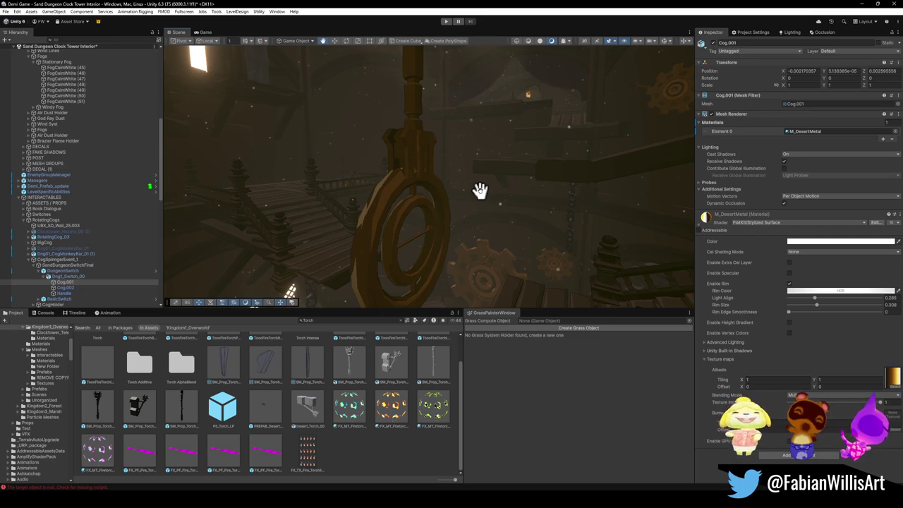
Swing the Scene camera from the stairs toward the bright arched window and clock window.
{"action": "mouse_move", "coordinate": [480, 190]}
{"action": "left_mouse_down"}
{"action": "mouse_move", "coordinate": [439, 242]}
{"action": "mouse_move", "coordinate": [491, 316]}
{"action": "mouse_move", "coordinate": [439, 242]}
{"action": "mouse_move", "coordinate": [424, 250]}
{"action": "mouse_move", "coordinate": [409, 186]}
{"action": "mouse_move", "coordinate": [453, 145]}
{"action": "mouse_move", "coordinate": [440, 35]}
{"action": "mouse_move", "coordinate": [463, 193]}
{"action": "mouse_move", "coordinate": [579, 213]}
{"action": "mouse_move", "coordinate": [470, 122]}
{"action": "mouse_move", "coordinate": [435, 177]}
{"action": "mouse_move", "coordinate": [566, 179]}
{"action": "mouse_move", "coordinate": [558, 58]}
{"action": "mouse_move", "coordinate": [534, 173]}
{"action": "mouse_move", "coordinate": [478, 221]}
{"action": "mouse_move", "coordinate": [560, 208]}
{"action": "mouse_move", "coordinate": [534, 176]}
{"action": "mouse_move", "coordinate": [395, 195]}
{"action": "left_mouse_up"}
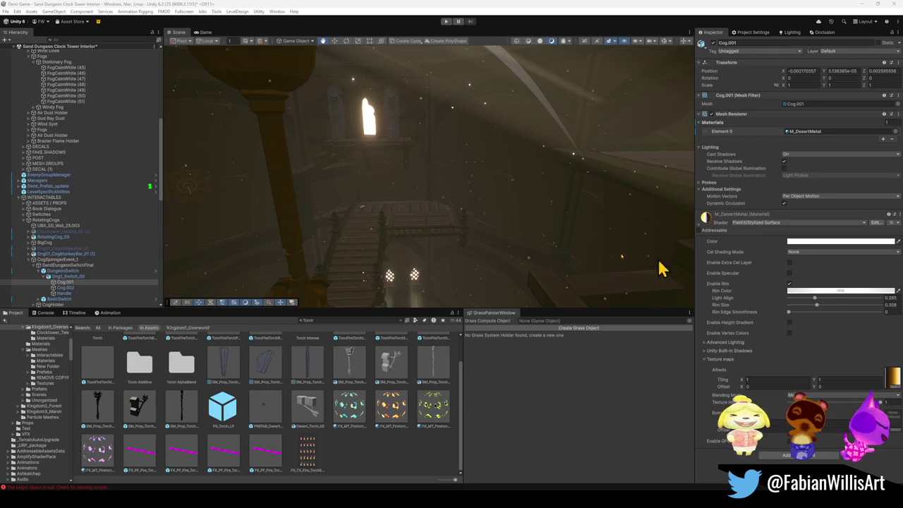
{"action": "mouse_move", "coordinate": [578, 244]}
{"action": "left_mouse_down"}
{"action": "mouse_move", "coordinate": [626, 228]}
{"action": "mouse_move", "coordinate": [568, 221]}
{"action": "mouse_move", "coordinate": [453, 246]}
{"action": "mouse_move", "coordinate": [590, 240]}
{"action": "mouse_move", "coordinate": [541, 221]}
{"action": "mouse_move", "coordinate": [594, 195]}
{"action": "mouse_move", "coordinate": [488, 218]}
{"action": "mouse_move", "coordinate": [564, 229]}
{"action": "mouse_move", "coordinate": [512, 232]}
{"action": "left_mouse_up"}
{"action": "mouse_move", "coordinate": [482, 230]}
{"action": "left_mouse_down"}
{"action": "mouse_move", "coordinate": [402, 235]}
{"action": "mouse_move", "coordinate": [639, 251]}
{"action": "mouse_move", "coordinate": [452, 228]}
{"action": "mouse_move", "coordinate": [465, 242]}
{"action": "mouse_move", "coordinate": [619, 247]}
{"action": "mouse_move", "coordinate": [453, 246]}
{"action": "mouse_move", "coordinate": [489, 232]}
{"action": "left_mouse_up"}
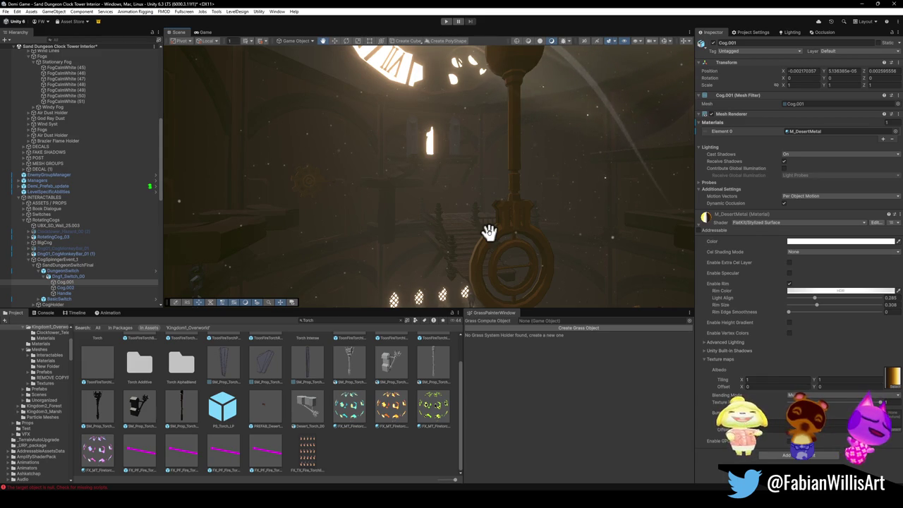
{"action": "left_click_drag", "start_coordinate": [489, 232], "coordinate": [515, 230]}
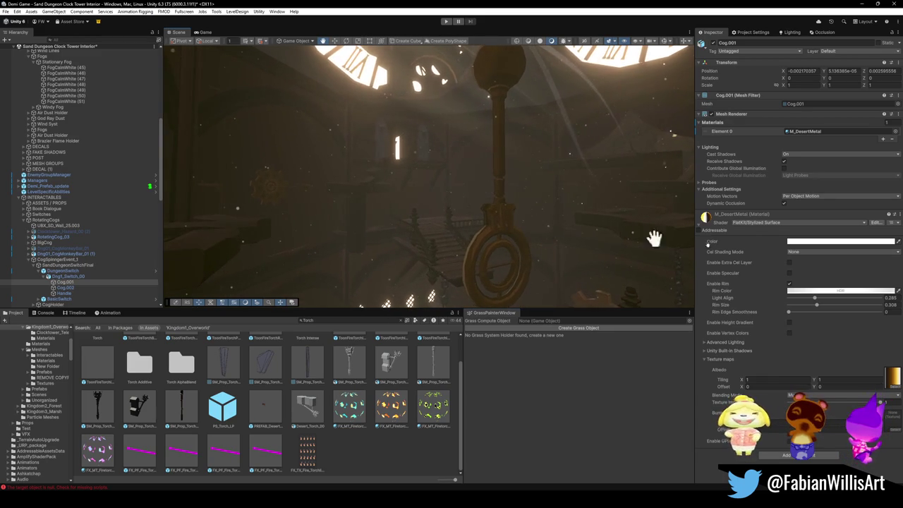
Orbit around the handle ring, torches and ceiling to face the clock face and pillar.
{"action": "mouse_move", "coordinate": [423, 187]}
{"action": "left_mouse_down"}
{"action": "mouse_move", "coordinate": [451, 224]}
{"action": "mouse_move", "coordinate": [459, 207]}
{"action": "left_mouse_up"}
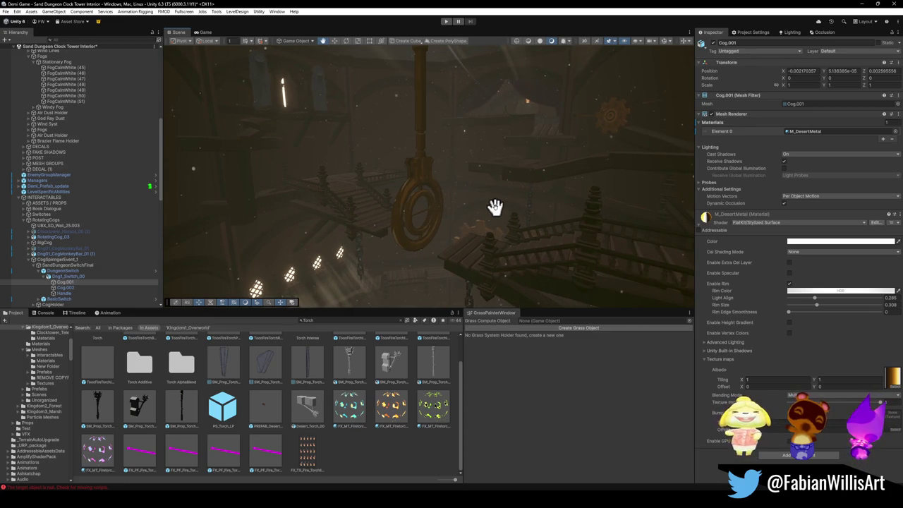
{"action": "mouse_move", "coordinate": [500, 214]}
{"action": "left_mouse_down"}
{"action": "mouse_move", "coordinate": [456, 199]}
{"action": "mouse_move", "coordinate": [496, 224]}
{"action": "mouse_move", "coordinate": [372, 272]}
{"action": "mouse_move", "coordinate": [501, 227]}
{"action": "mouse_move", "coordinate": [413, 191]}
{"action": "mouse_move", "coordinate": [519, 228]}
{"action": "mouse_move", "coordinate": [493, 227]}
{"action": "mouse_move", "coordinate": [548, 202]}
{"action": "mouse_move", "coordinate": [445, 227]}
{"action": "mouse_move", "coordinate": [514, 227]}
{"action": "left_mouse_up"}
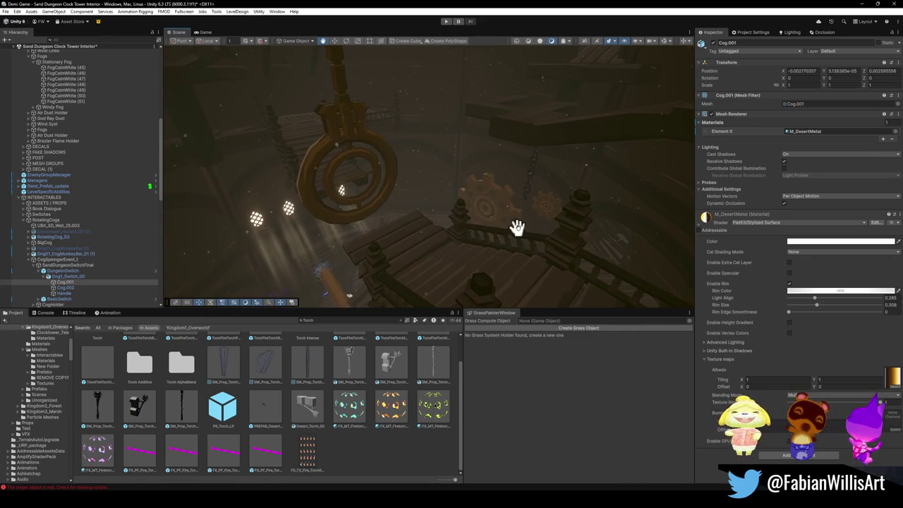
{"action": "mouse_move", "coordinate": [566, 247]}
{"action": "left_mouse_down"}
{"action": "mouse_move", "coordinate": [468, 221]}
{"action": "mouse_move", "coordinate": [498, 203]}
{"action": "mouse_move", "coordinate": [524, 207]}
{"action": "mouse_move", "coordinate": [600, 183]}
{"action": "mouse_move", "coordinate": [510, 215]}
{"action": "mouse_move", "coordinate": [585, 216]}
{"action": "mouse_move", "coordinate": [556, 230]}
{"action": "mouse_move", "coordinate": [612, 232]}
{"action": "mouse_move", "coordinate": [597, 231]}
{"action": "left_mouse_up"}
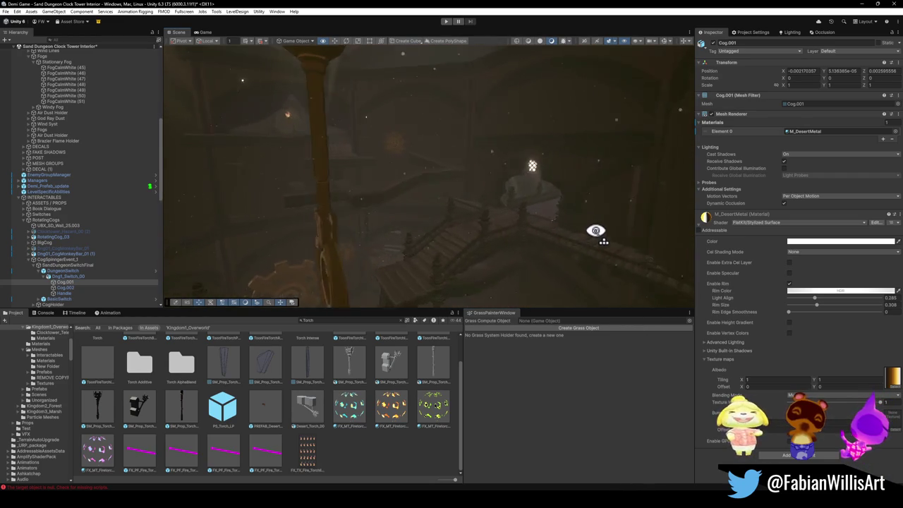
{"action": "mouse_move", "coordinate": [490, 213]}
{"action": "left_mouse_down"}
{"action": "mouse_move", "coordinate": [459, 216]}
{"action": "mouse_move", "coordinate": [568, 204]}
{"action": "mouse_move", "coordinate": [265, 225]}
{"action": "mouse_move", "coordinate": [416, 200]}
{"action": "mouse_move", "coordinate": [402, 215]}
{"action": "mouse_move", "coordinate": [585, 221]}
{"action": "mouse_move", "coordinate": [490, 220]}
{"action": "mouse_move", "coordinate": [540, 234]}
{"action": "mouse_move", "coordinate": [596, 216]}
{"action": "mouse_move", "coordinate": [453, 210]}
{"action": "mouse_move", "coordinate": [493, 215]}
{"action": "mouse_move", "coordinate": [371, 197]}
{"action": "mouse_move", "coordinate": [509, 212]}
{"action": "mouse_move", "coordinate": [447, 218]}
{"action": "mouse_move", "coordinate": [513, 243]}
{"action": "mouse_move", "coordinate": [417, 244]}
{"action": "mouse_move", "coordinate": [534, 214]}
{"action": "mouse_move", "coordinate": [368, 218]}
{"action": "mouse_move", "coordinate": [560, 276]}
{"action": "mouse_move", "coordinate": [304, 181]}
{"action": "mouse_move", "coordinate": [360, 169]}
{"action": "mouse_move", "coordinate": [350, 192]}
{"action": "mouse_move", "coordinate": [407, 193]}
{"action": "mouse_move", "coordinate": [415, 244]}
{"action": "left_mouse_up"}
Frame the clock face from the lit window, then start a Snipping Tool screen capture.
{"action": "left_click_drag", "start_coordinate": [428, 209], "coordinate": [475, 204]}
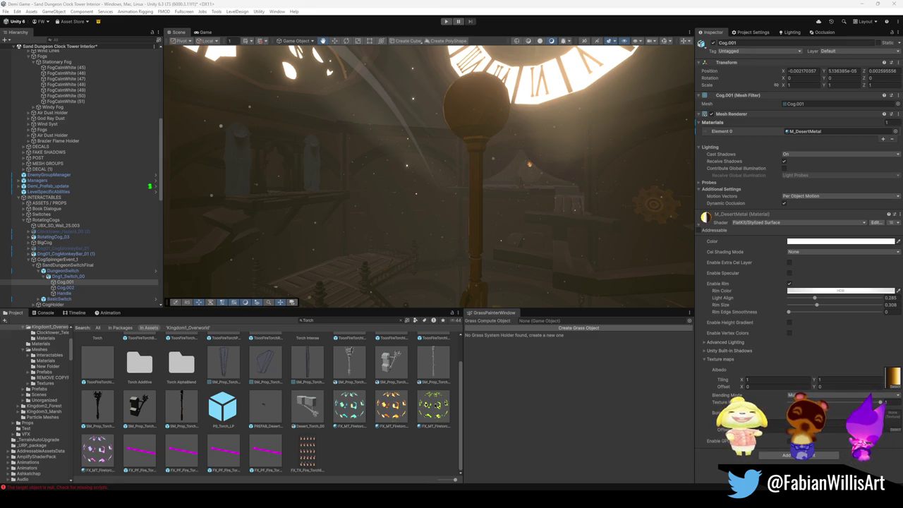
{"action": "left_click", "coordinate": [564, 8]}
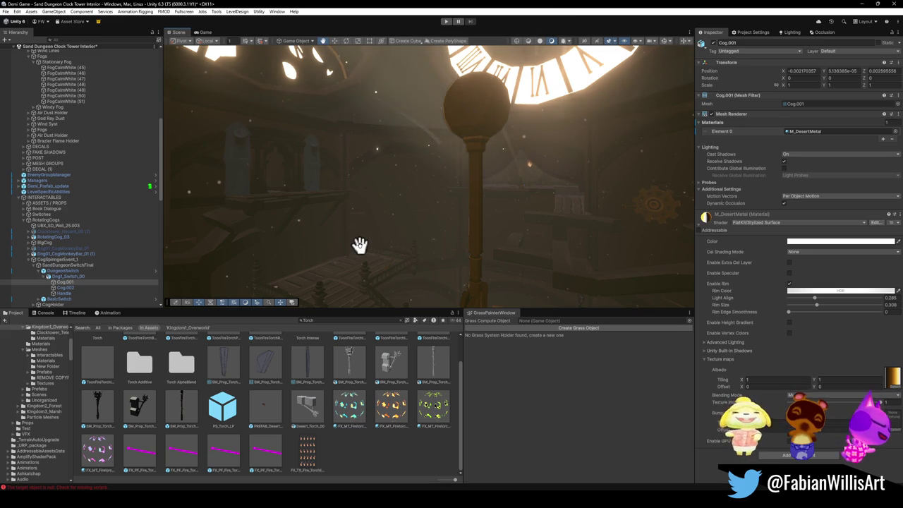
{"action": "key", "text": "super+shift+s"}
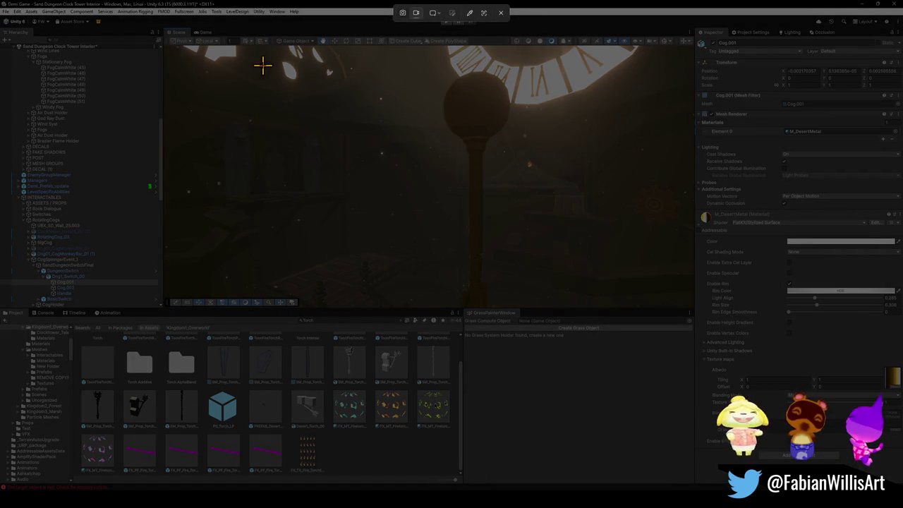
Mark a capture region over the scene, cancel it, and turn toward the two-window arch.
{"action": "mouse_move", "coordinate": [277, 71]}
{"action": "left_mouse_down"}
{"action": "mouse_move", "coordinate": [623, 364]}
{"action": "mouse_move", "coordinate": [605, 347]}
{"action": "left_mouse_up"}
{"action": "left_click", "coordinate": [498, 13]}
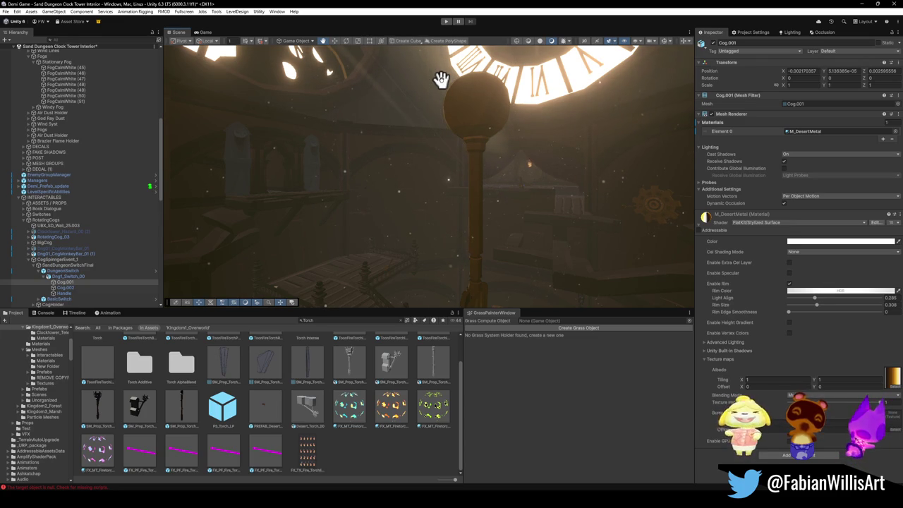
{"action": "mouse_move", "coordinate": [452, 208]}
{"action": "left_mouse_down"}
{"action": "mouse_move", "coordinate": [631, 228]}
{"action": "mouse_move", "coordinate": [633, 183]}
{"action": "mouse_move", "coordinate": [669, 177]}
{"action": "mouse_move", "coordinate": [379, 169]}
{"action": "mouse_move", "coordinate": [544, 189]}
{"action": "mouse_move", "coordinate": [479, 190]}
{"action": "mouse_move", "coordinate": [534, 177]}
{"action": "left_mouse_up"}
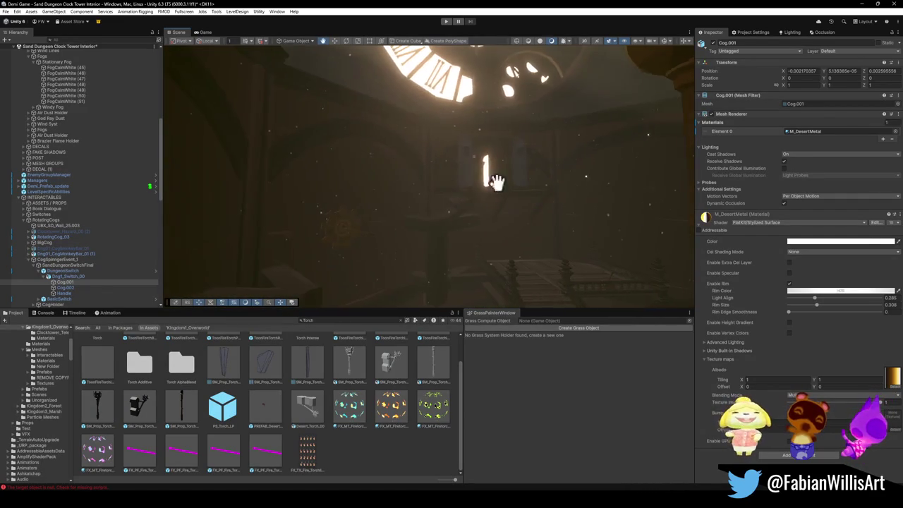
Draw a screen-recording region around the Scene view, then cancel the recording.
{"action": "key", "text": "super+shift+r"}
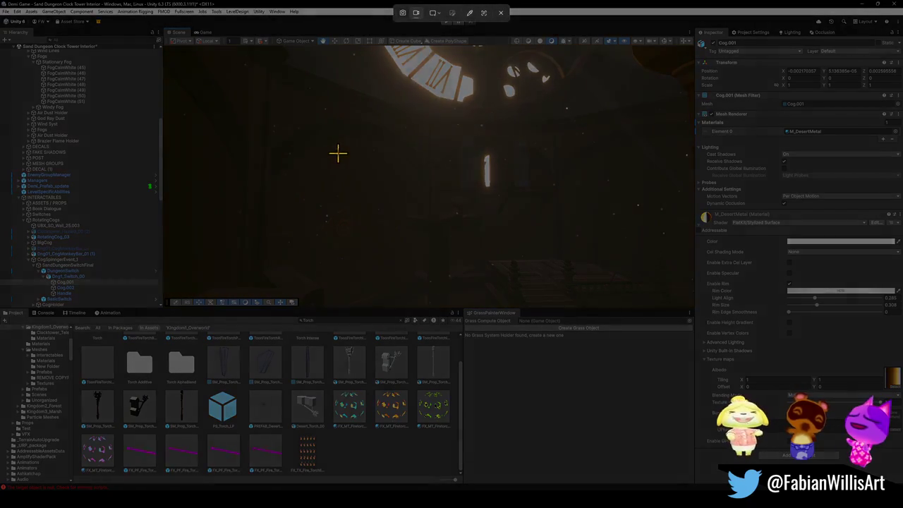
{"action": "mouse_move", "coordinate": [227, 46]}
{"action": "left_mouse_down"}
{"action": "mouse_move", "coordinate": [681, 385]}
{"action": "mouse_move", "coordinate": [694, 426]}
{"action": "mouse_move", "coordinate": [711, 427]}
{"action": "left_mouse_up"}
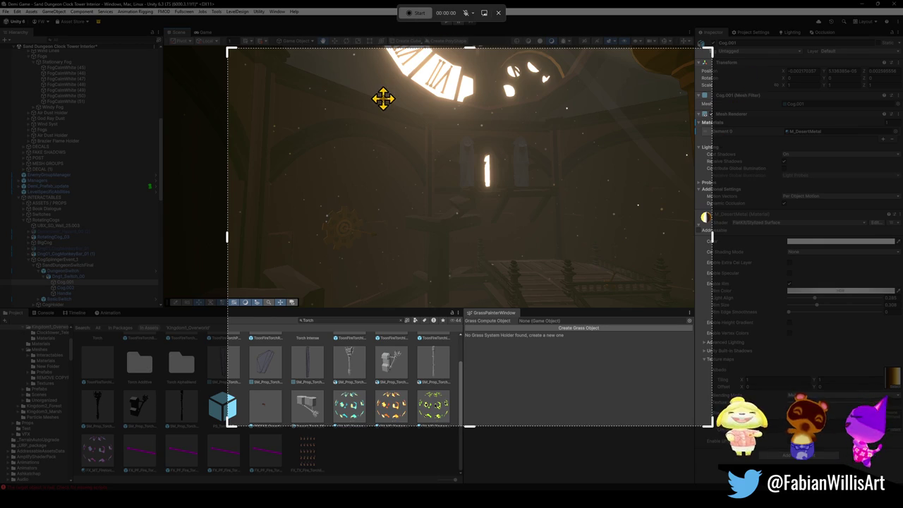
{"action": "left_click", "coordinate": [498, 14]}
{"action": "mouse_move", "coordinate": [479, 161]}
{"action": "left_mouse_down"}
{"action": "mouse_move", "coordinate": [470, 199]}
{"action": "mouse_move", "coordinate": [524, 185]}
{"action": "mouse_move", "coordinate": [385, 199]}
{"action": "mouse_move", "coordinate": [558, 216]}
{"action": "mouse_move", "coordinate": [542, 199]}
{"action": "mouse_move", "coordinate": [492, 212]}
{"action": "mouse_move", "coordinate": [566, 192]}
{"action": "mouse_move", "coordinate": [425, 206]}
{"action": "mouse_move", "coordinate": [539, 206]}
{"action": "mouse_move", "coordinate": [395, 202]}
{"action": "mouse_move", "coordinate": [442, 232]}
{"action": "mouse_move", "coordinate": [591, 202]}
{"action": "mouse_move", "coordinate": [376, 228]}
{"action": "mouse_move", "coordinate": [558, 235]}
{"action": "mouse_move", "coordinate": [493, 233]}
{"action": "mouse_move", "coordinate": [455, 212]}
{"action": "mouse_move", "coordinate": [558, 227]}
{"action": "mouse_move", "coordinate": [556, 237]}
{"action": "mouse_move", "coordinate": [461, 244]}
{"action": "mouse_move", "coordinate": [386, 281]}
{"action": "mouse_move", "coordinate": [473, 240]}
{"action": "mouse_move", "coordinate": [457, 256]}
{"action": "mouse_move", "coordinate": [609, 262]}
{"action": "left_mouse_up"}
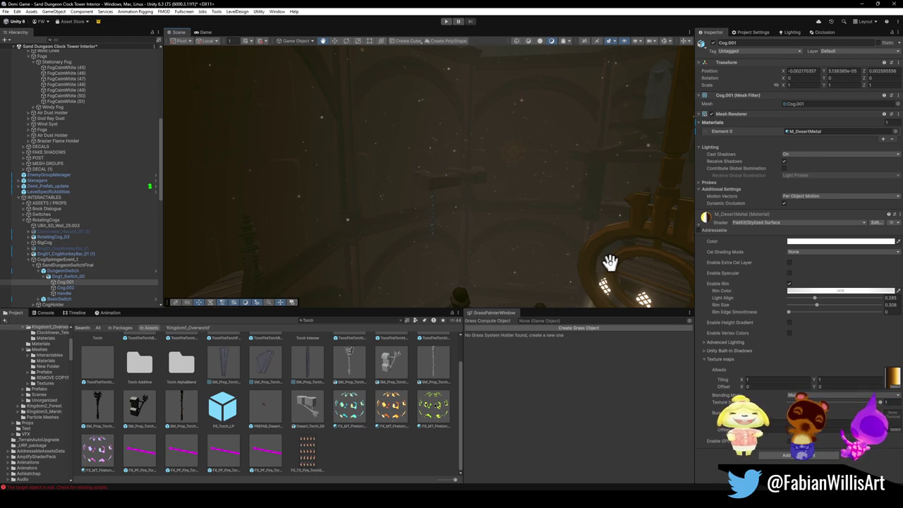
{"action": "mouse_move", "coordinate": [417, 207]}
{"action": "left_mouse_down"}
{"action": "mouse_move", "coordinate": [494, 181]}
{"action": "mouse_move", "coordinate": [580, 189]}
{"action": "mouse_move", "coordinate": [599, 203]}
{"action": "mouse_move", "coordinate": [490, 239]}
{"action": "mouse_move", "coordinate": [529, 236]}
{"action": "left_mouse_up"}
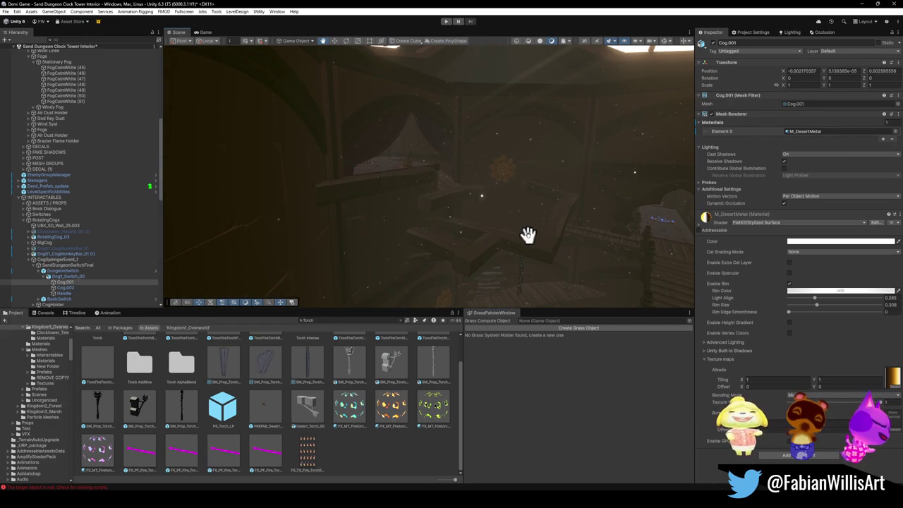